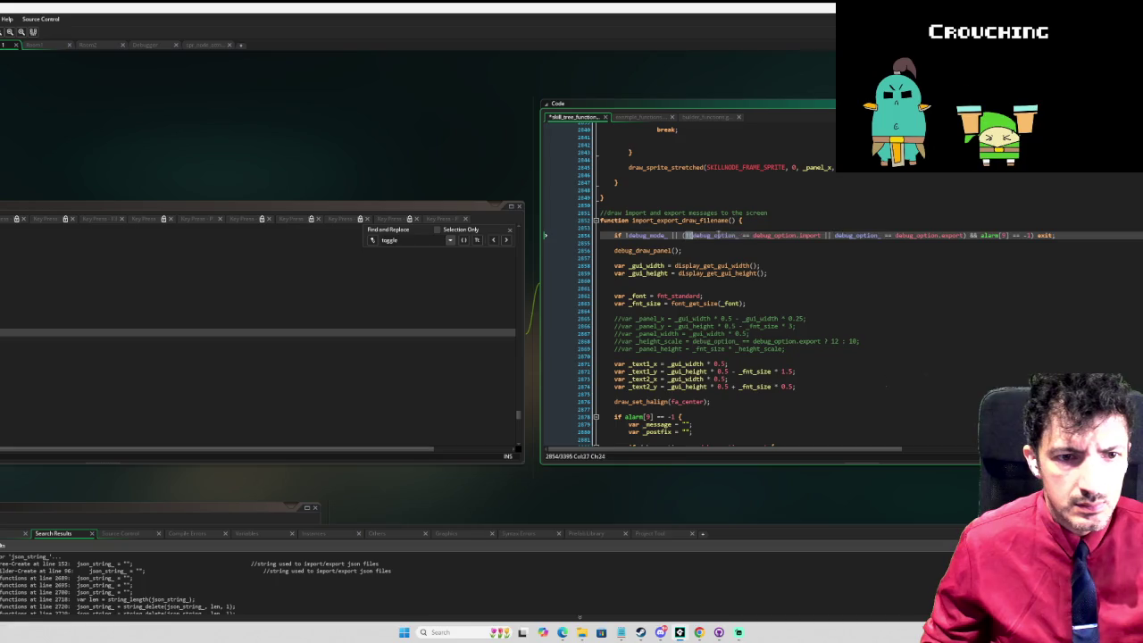
Step: Change import_export_draw_filename's exit check to compare against debug_option.inactive instead of import/export
key(Delete)
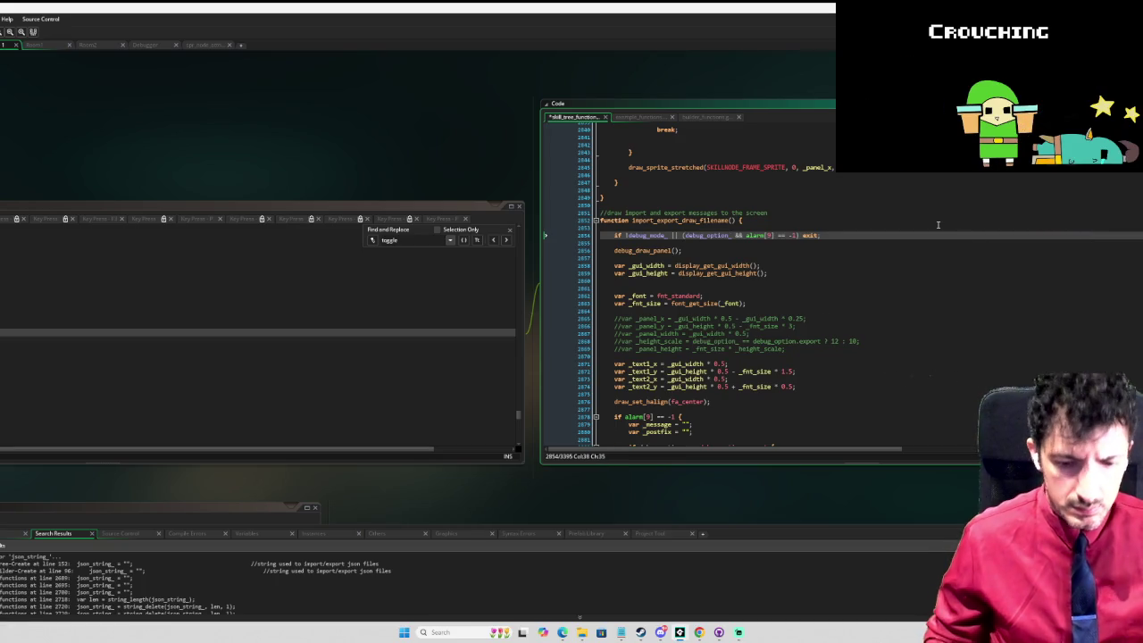
text(== debug_ )
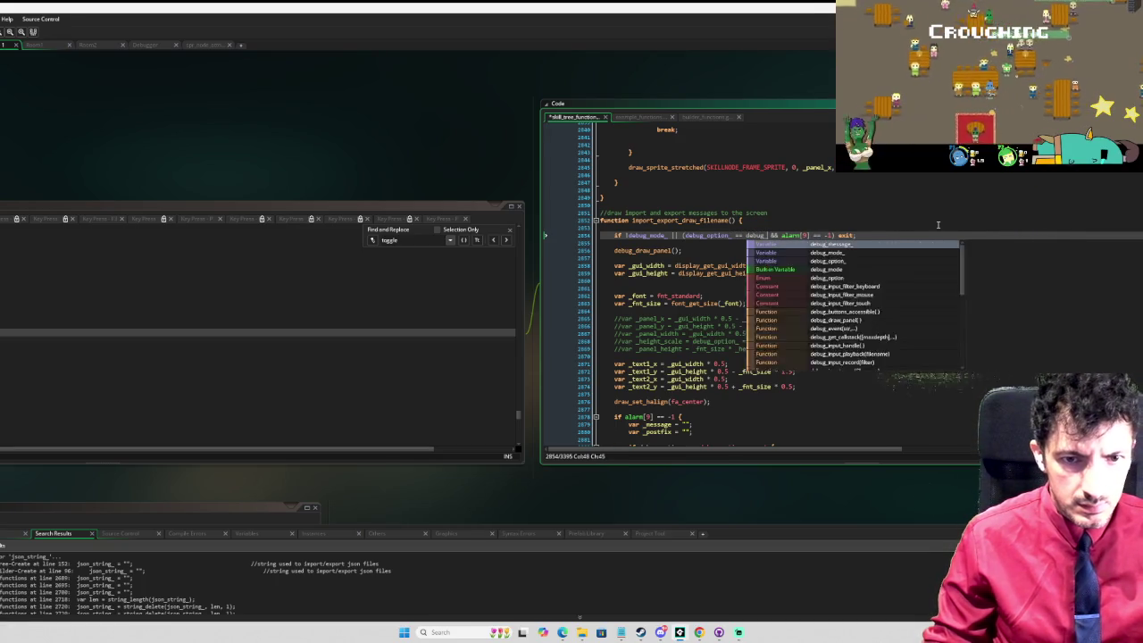
text(option.inactive)
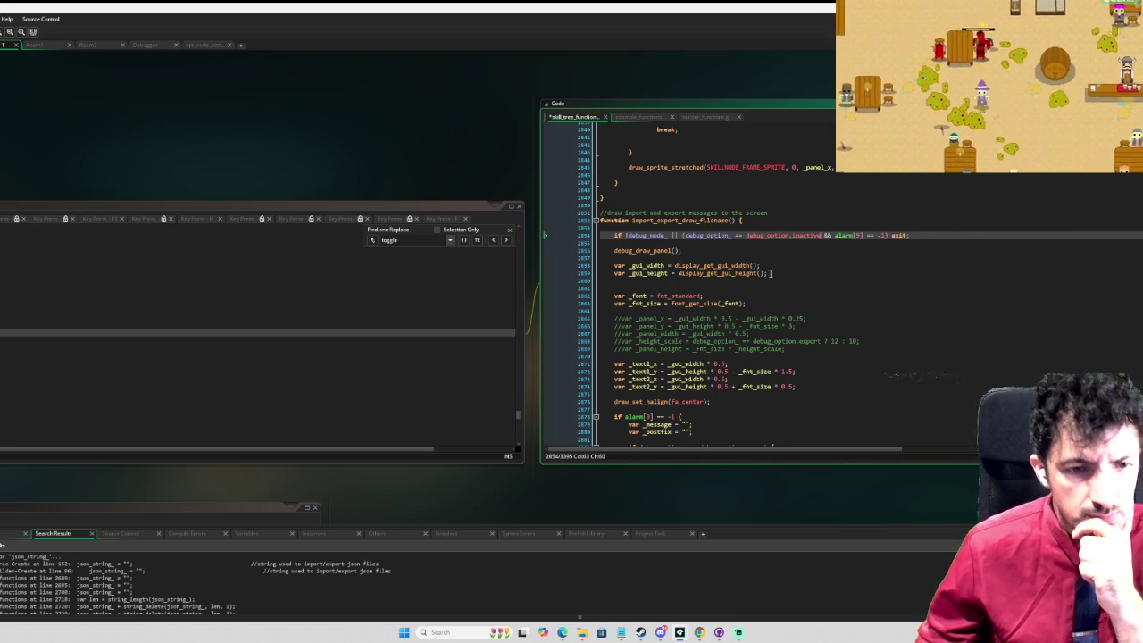
scroll(776, 264, down, 3)
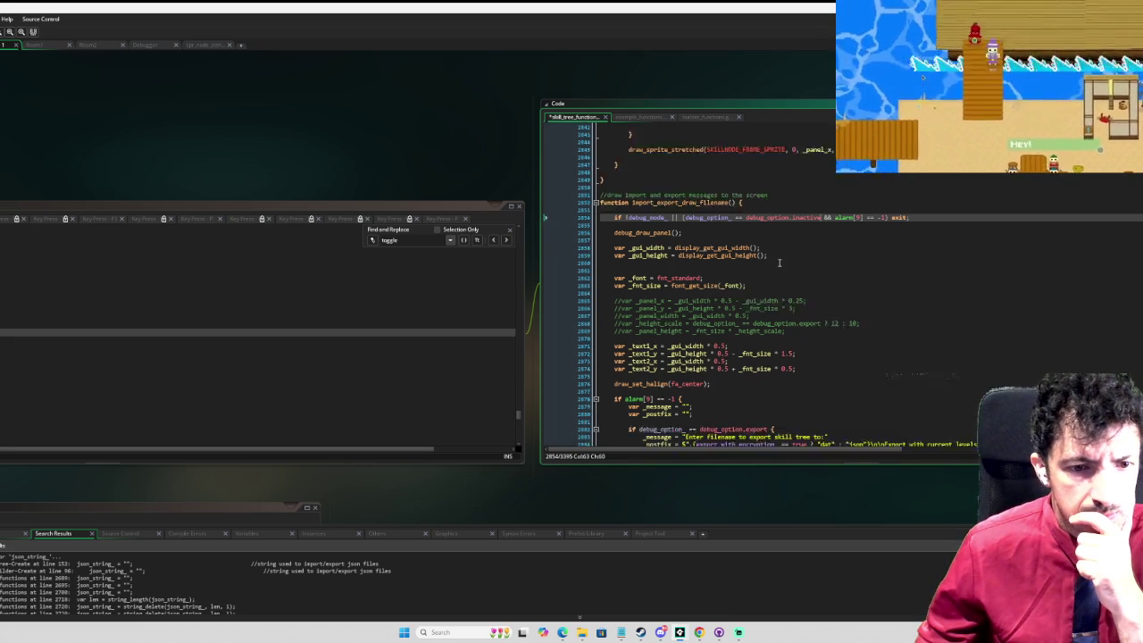
scroll(779, 262, up, 1)
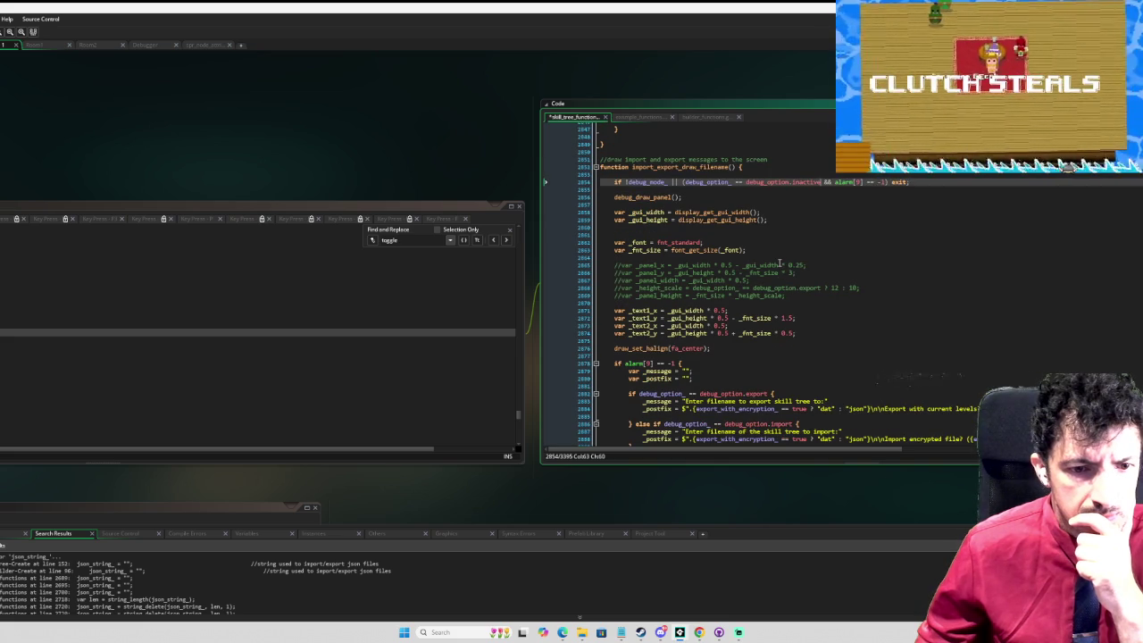
Step: Select the whole import_export_draw_filename function for copying
scroll(779, 264, up, 1)
scroll(779, 264, down, 1)
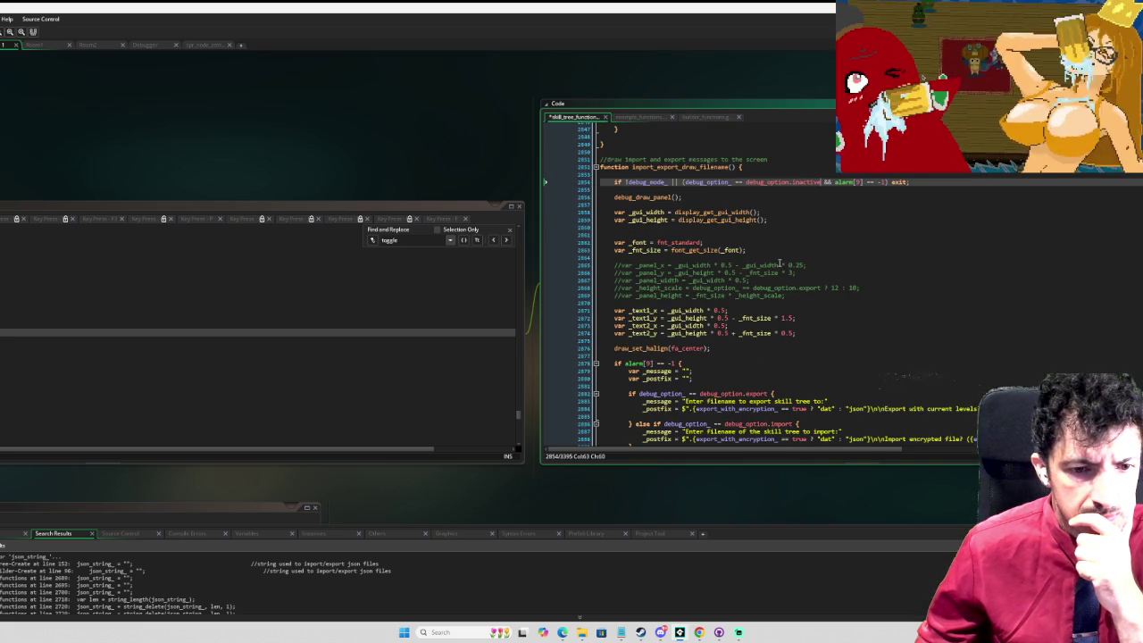
scroll(779, 265, up, 3)
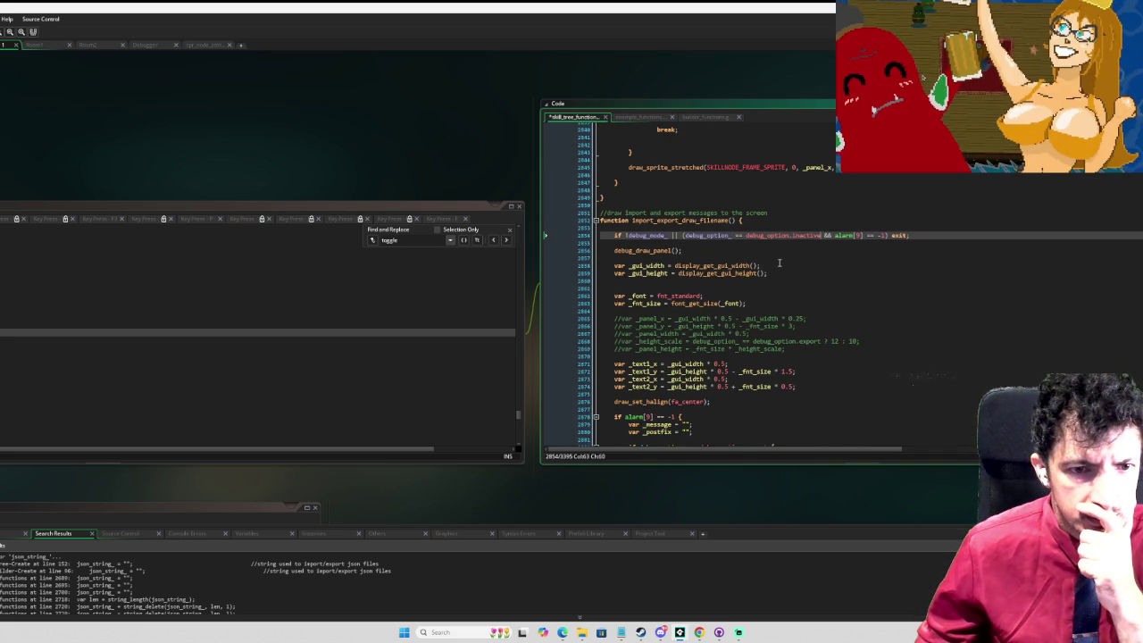
scroll(780, 263, down, 2)
mouse_move(617, 173)
mouse_down()
mouse_move(714, 218)
mouse_move(695, 331)
mouse_up()
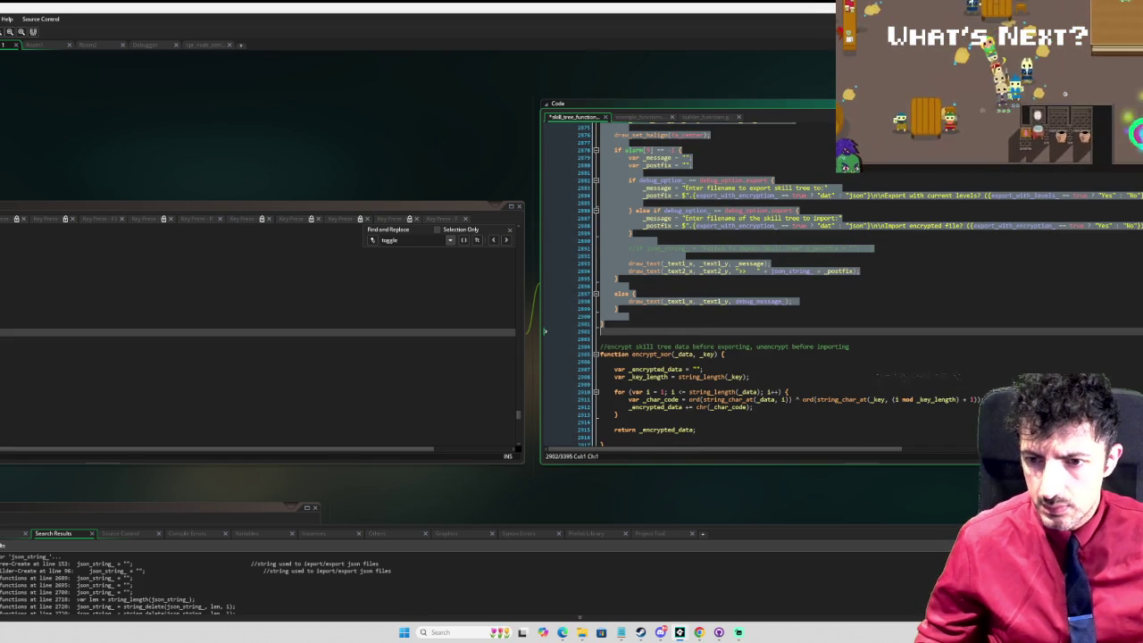
Step: Scroll the submenus script to the copied function below the node_defaults switch
scroll(243, 363, down, 5)
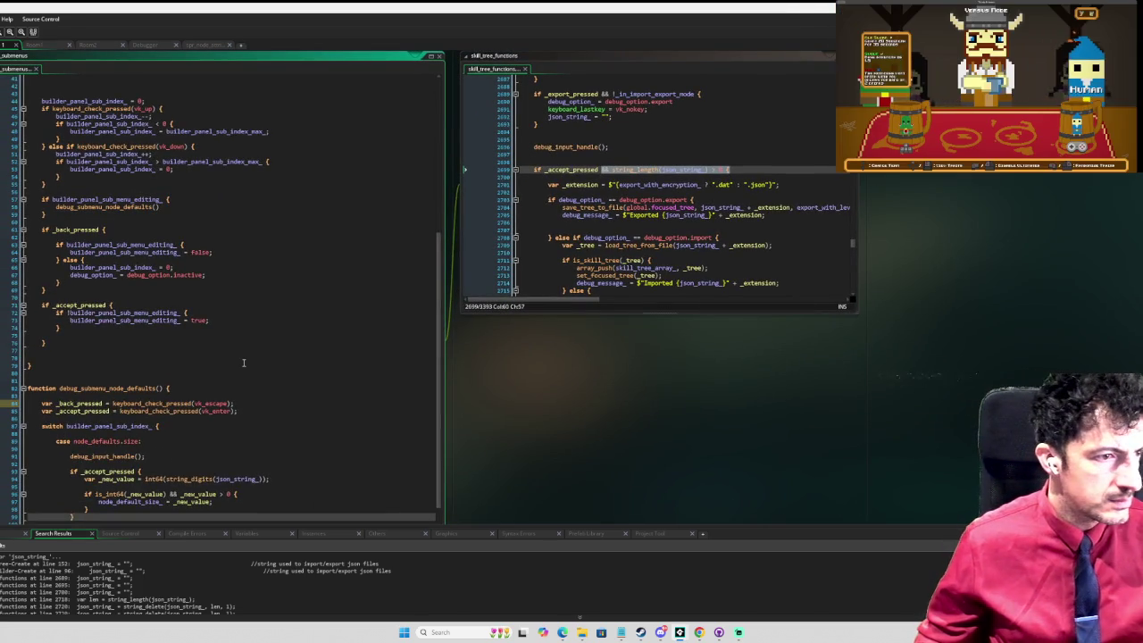
scroll(243, 362, down, 8)
scroll(250, 348, down, 5)
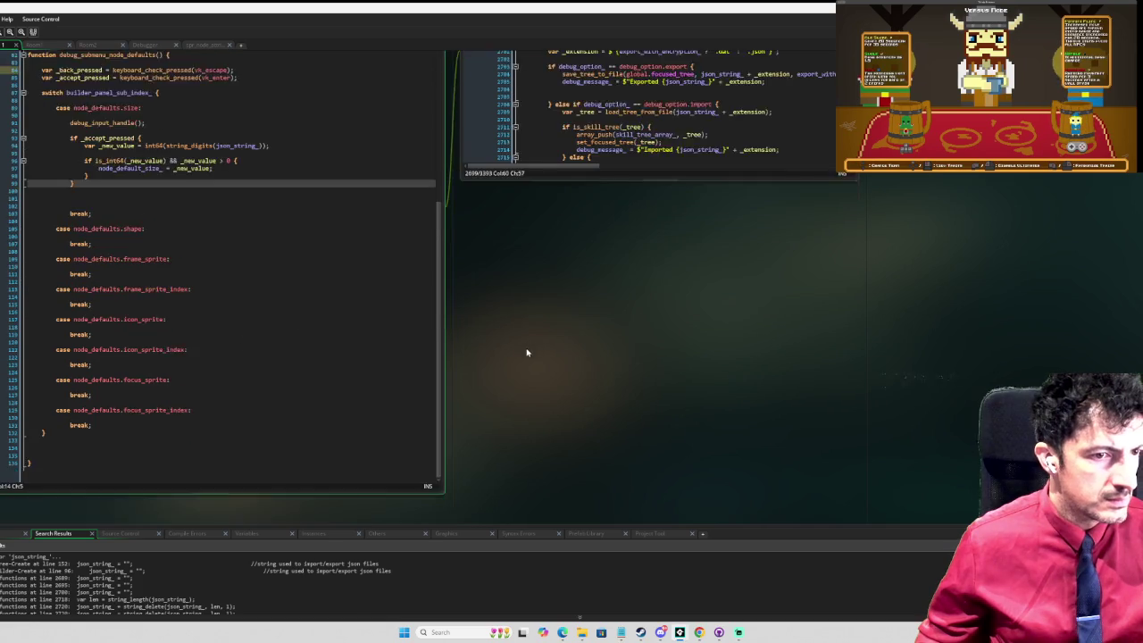
click(152, 383)
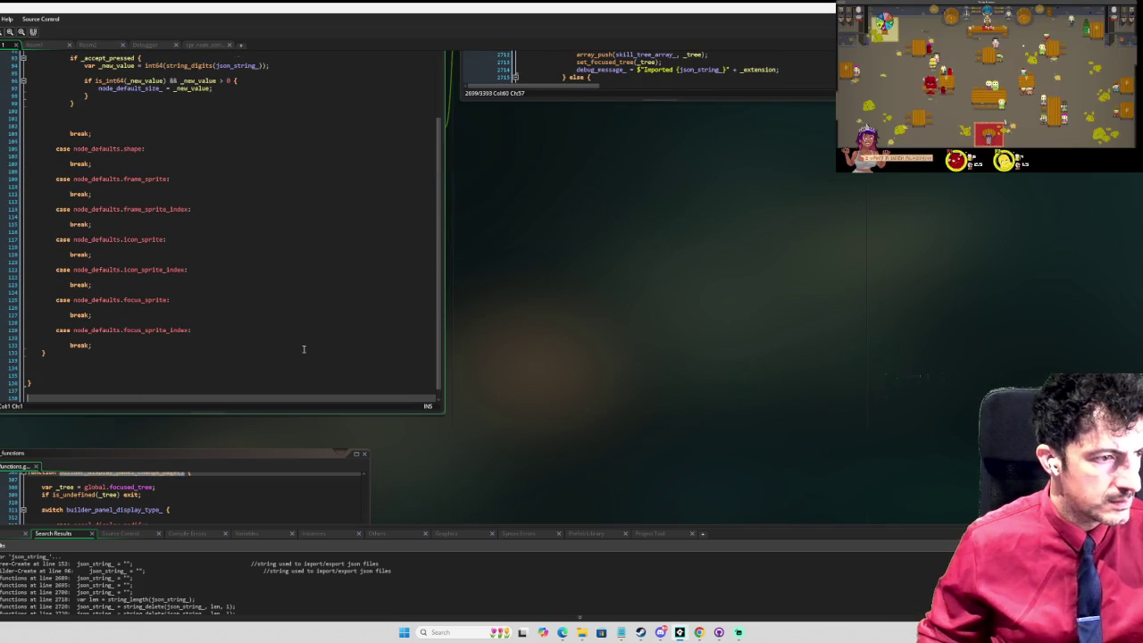
scroll(277, 339, down, 15)
scroll(279, 259, up, 5)
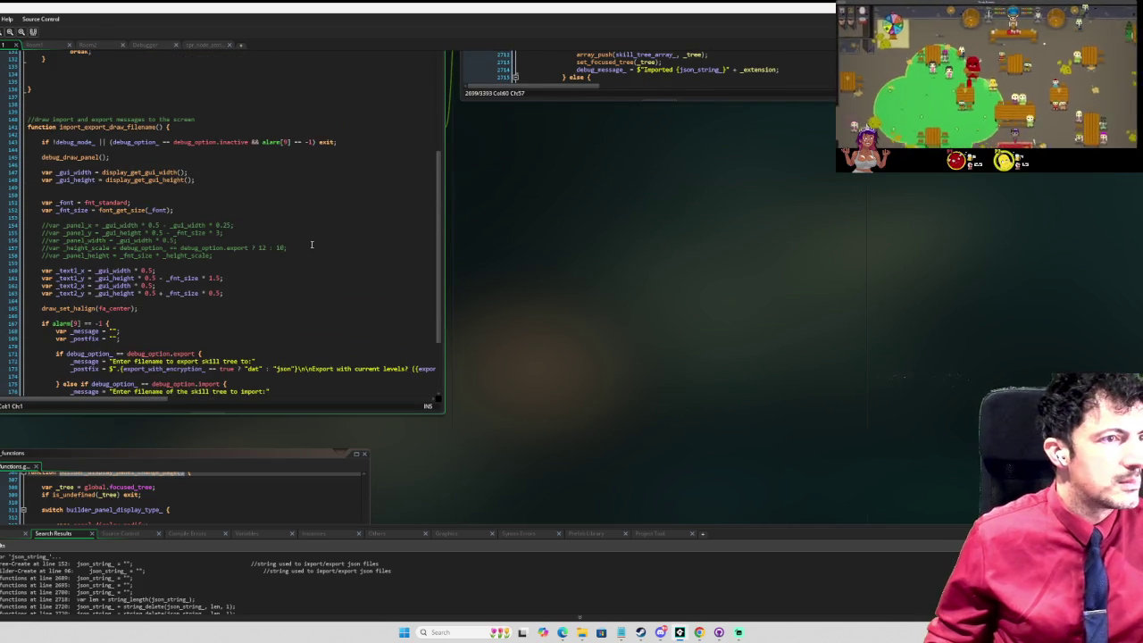
scroll(178, 214, up, 3)
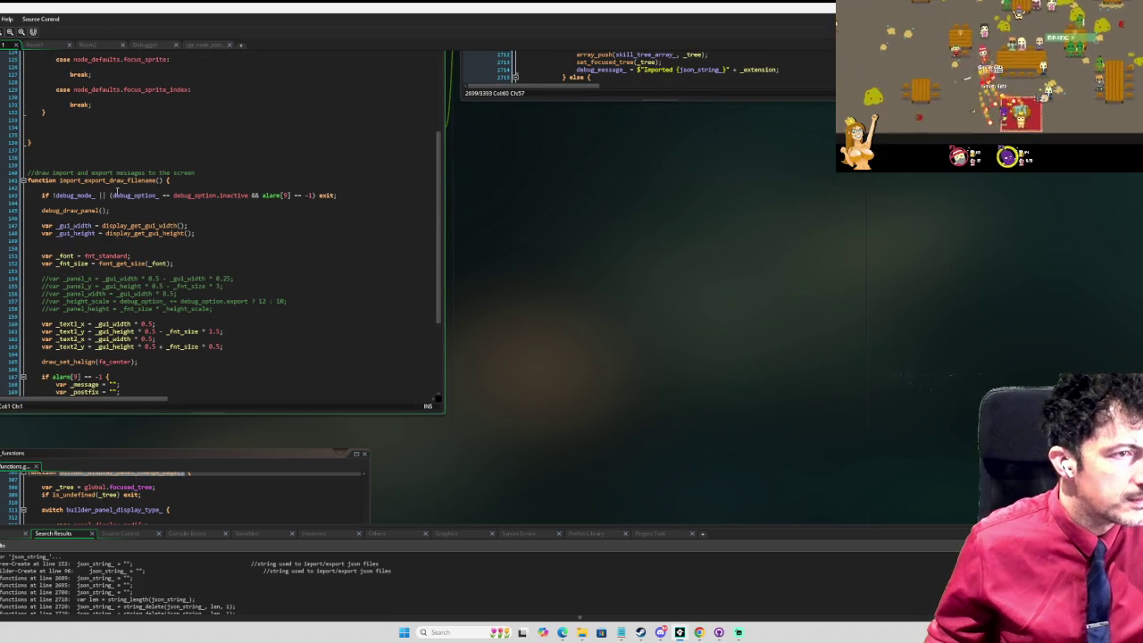
Step: Replace the copied function's name import_export_draw_filename with debug_submenu_node_defaults
click(125, 181)
scroll(134, 160, up, 10)
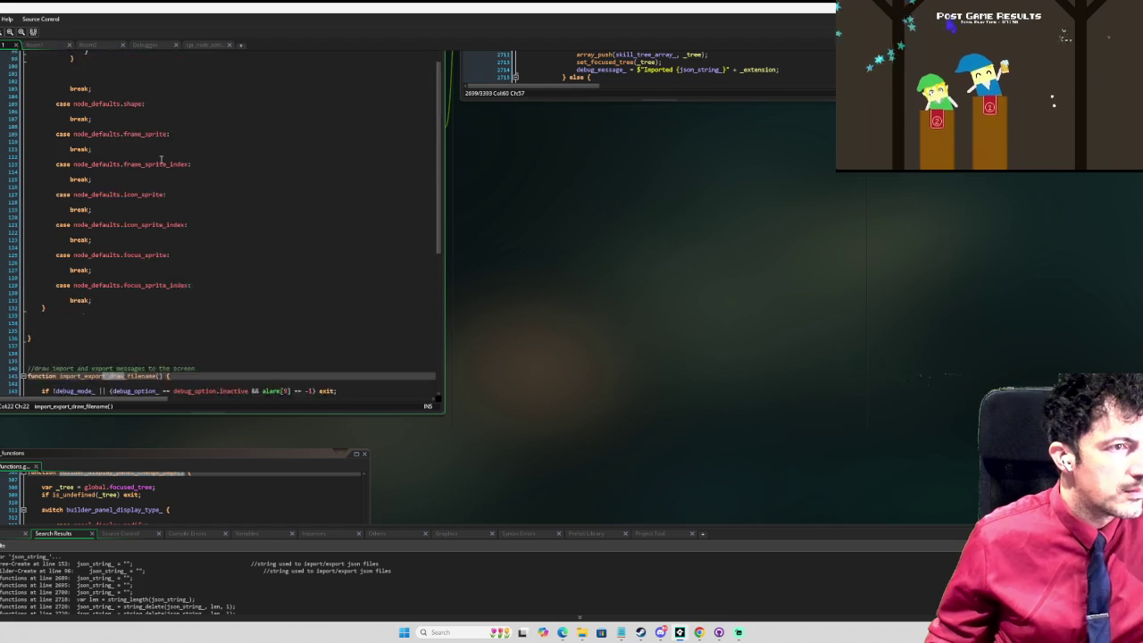
click(116, 72)
scroll(111, 179, down, 8)
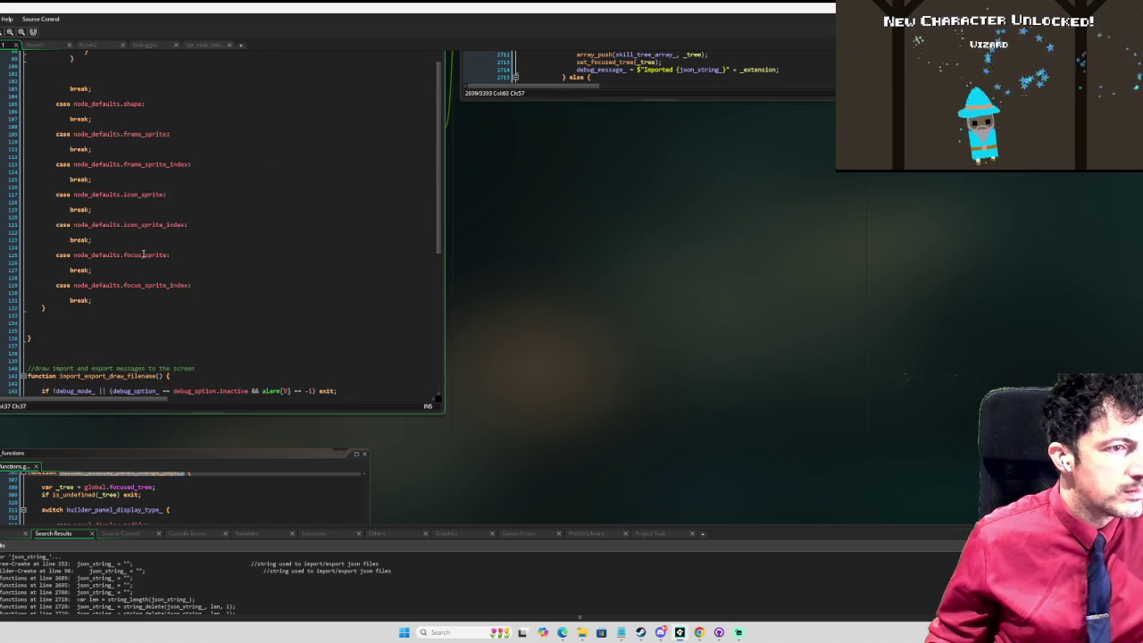
click(109, 268)
double_click(108, 269)
text(debug_submenu_node_defaults)
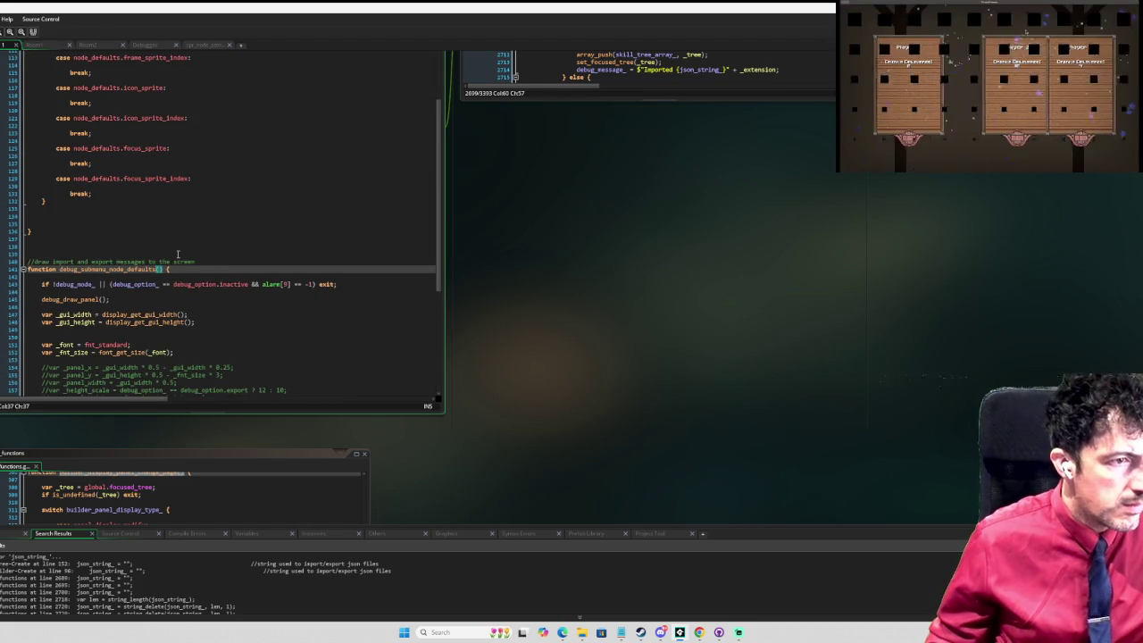
key(Left)
key(Left)
key(Left)
Step: Append _draw so the function is named debug_submenu_node_defaults_draw
key(Right)
text(_draw)
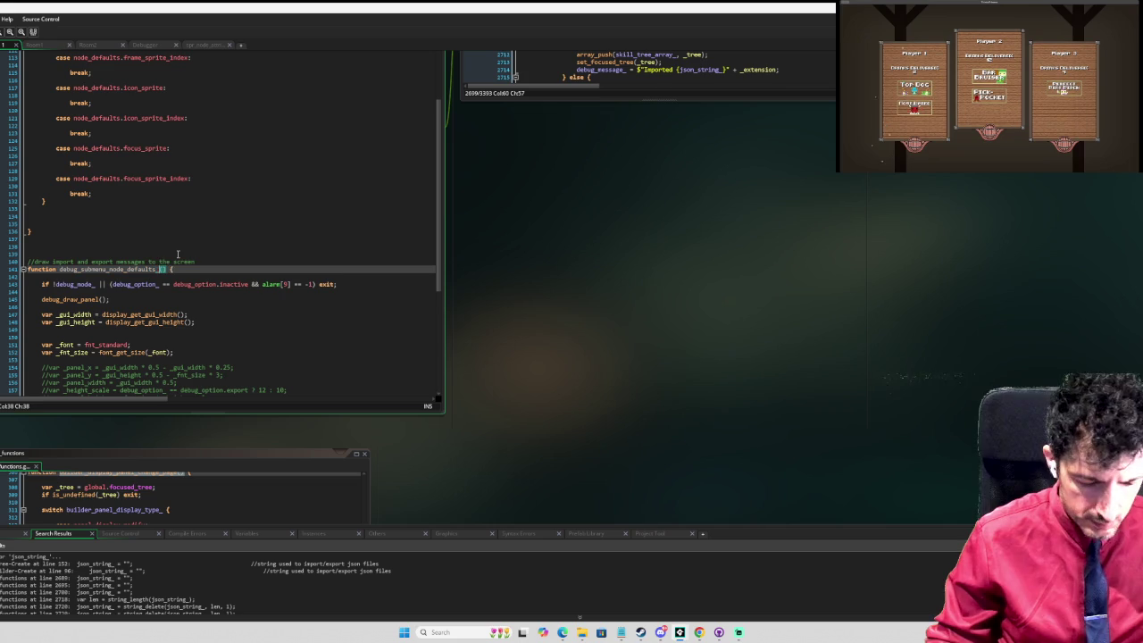
click(242, 208)
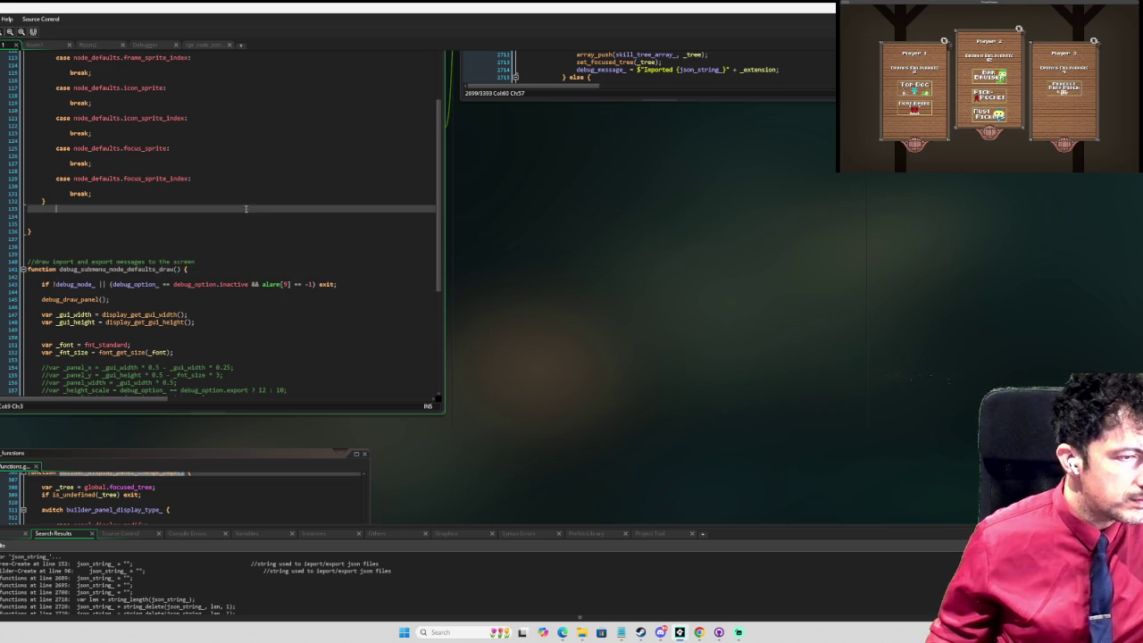
scroll(239, 223, down, 2)
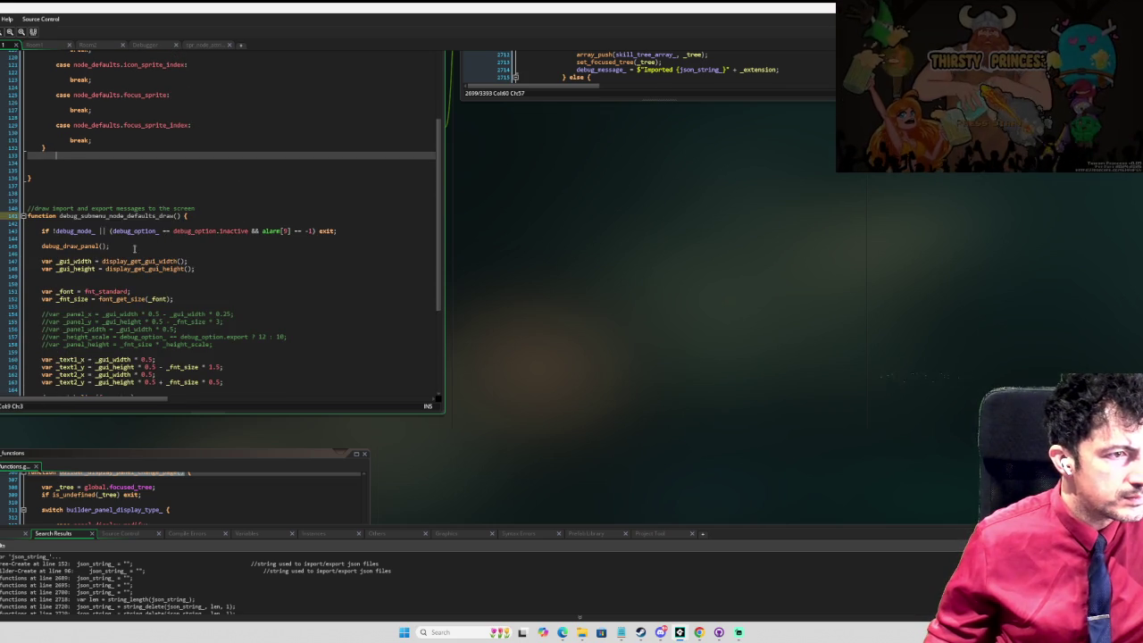
scroll(223, 222, down, 1)
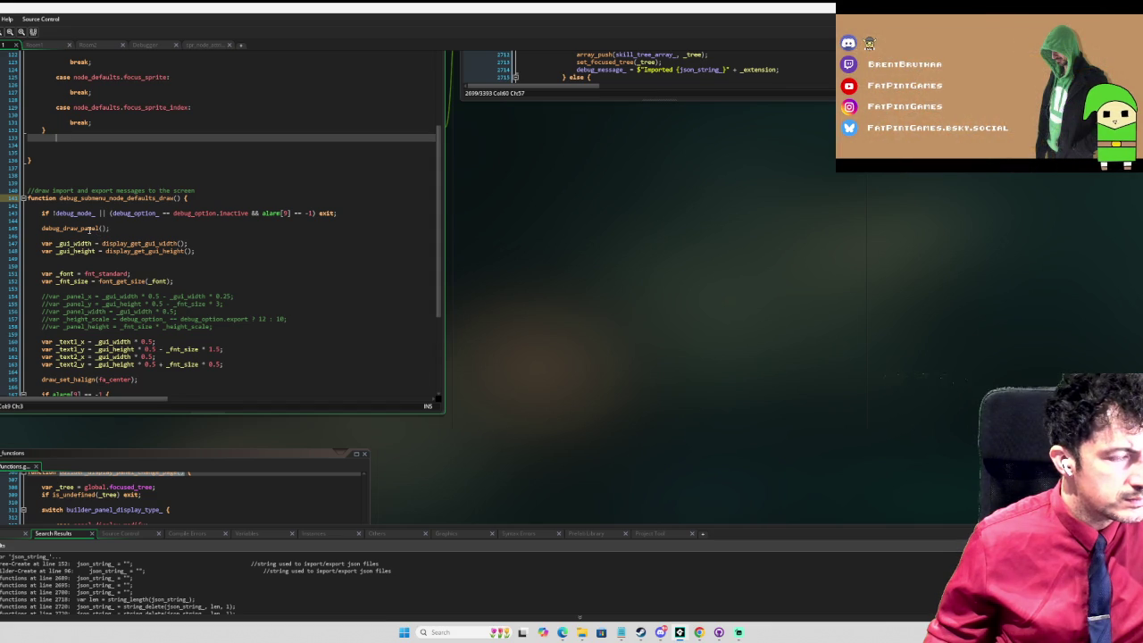
Step: Delete the extra blank line from the function body
click(28, 268)
key(BackSpace)
scroll(656, 213, down, 1)
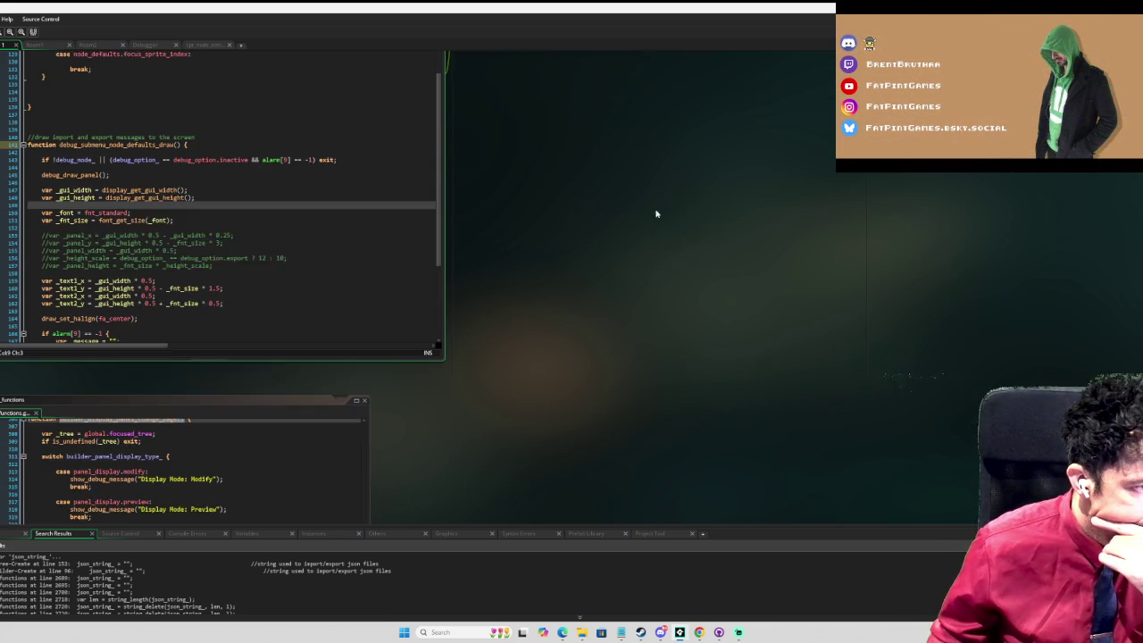
scroll(482, 238, left, 3)
scroll(464, 250, down, 3)
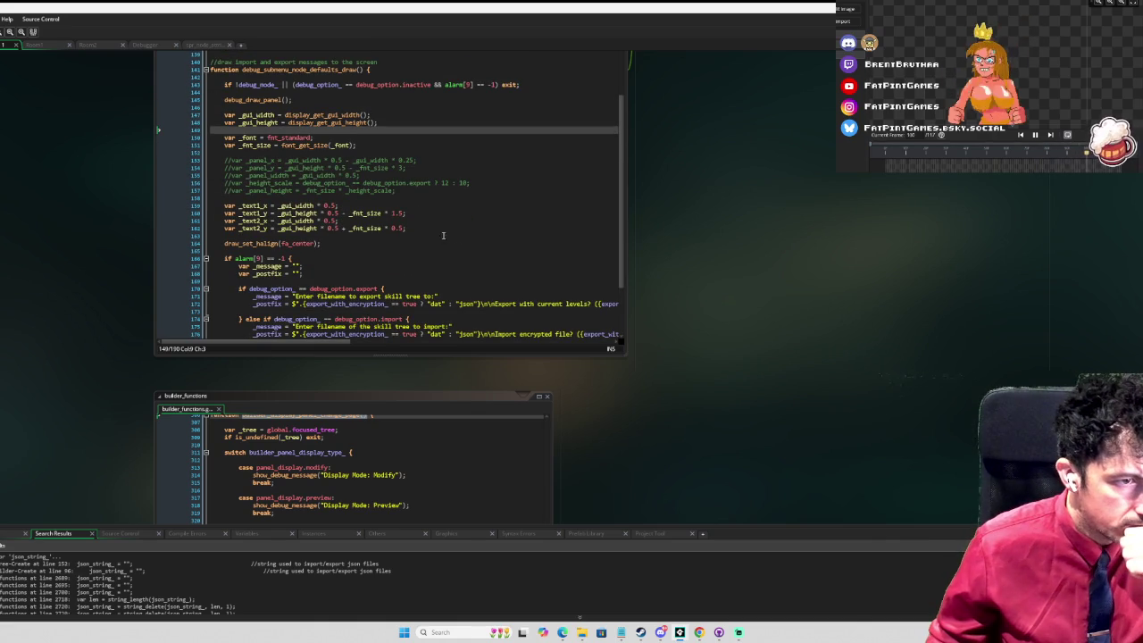
scroll(393, 240, down, 2)
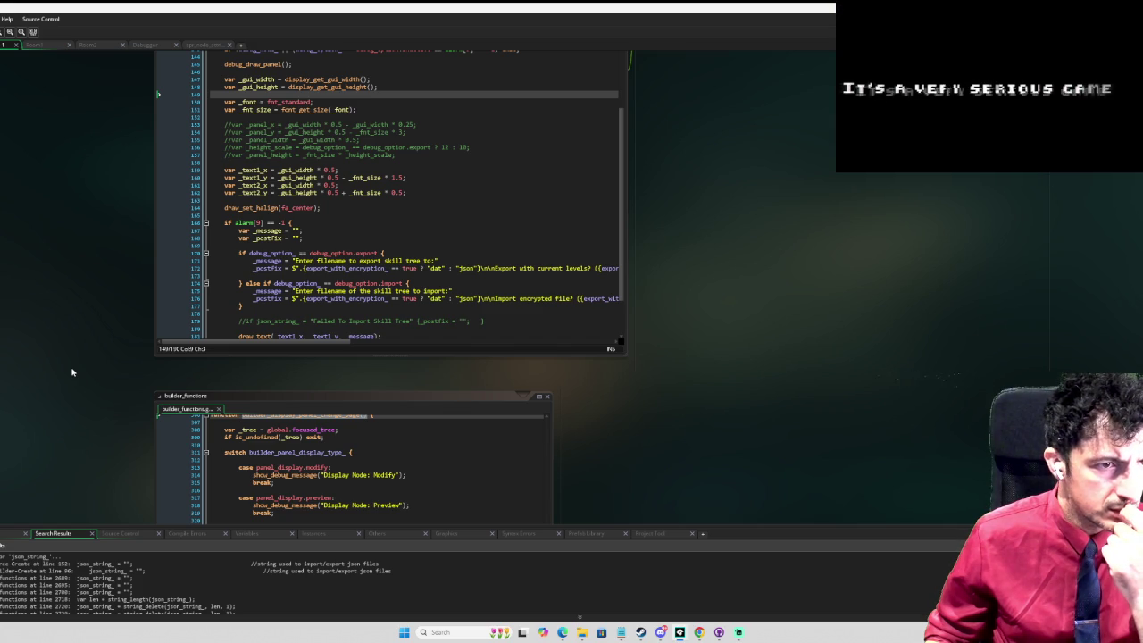
scroll(389, 196, up, 3)
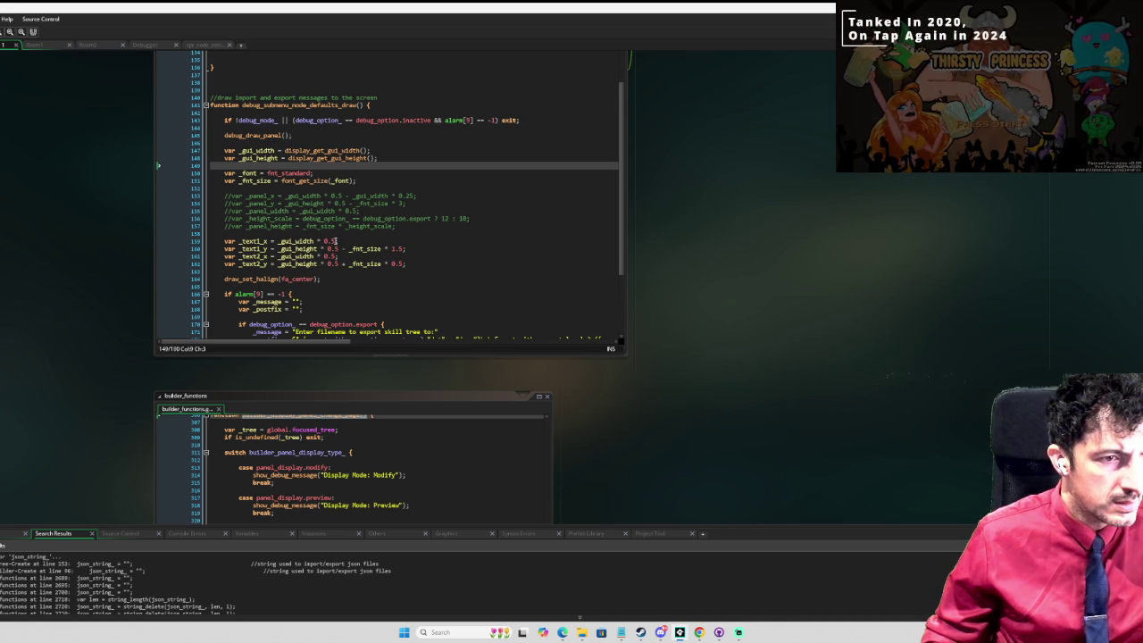
click(335, 241)
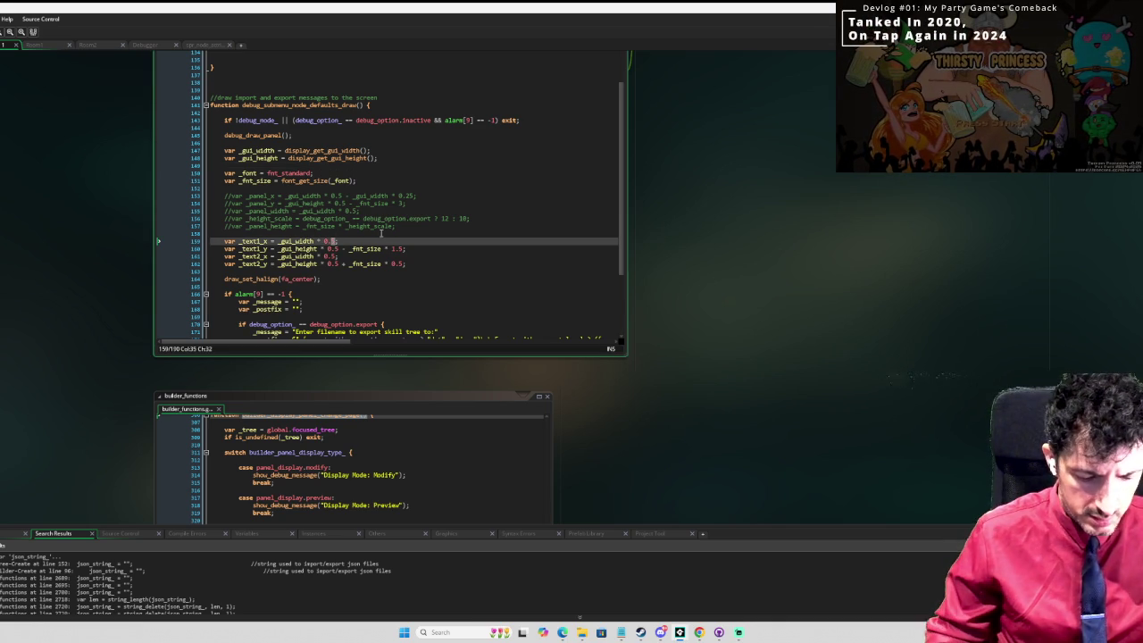
text(4)
Step: Set the text x multipliers to 0.48 for _text1_x and 0.52 for _text2_x
key(BackSpace)
text(4)
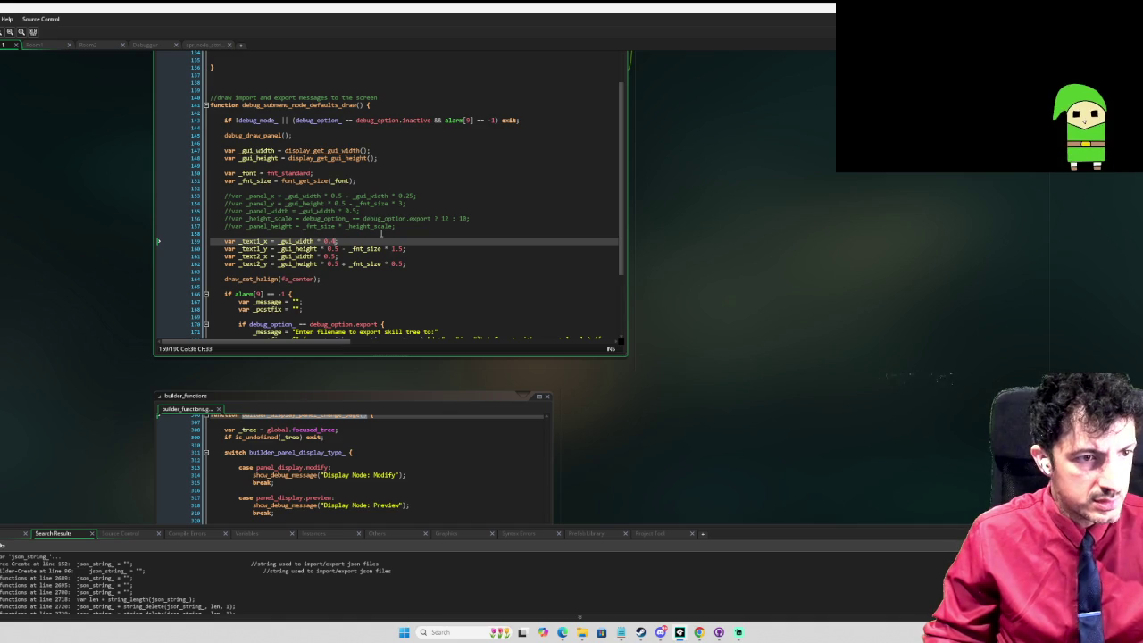
text(5)
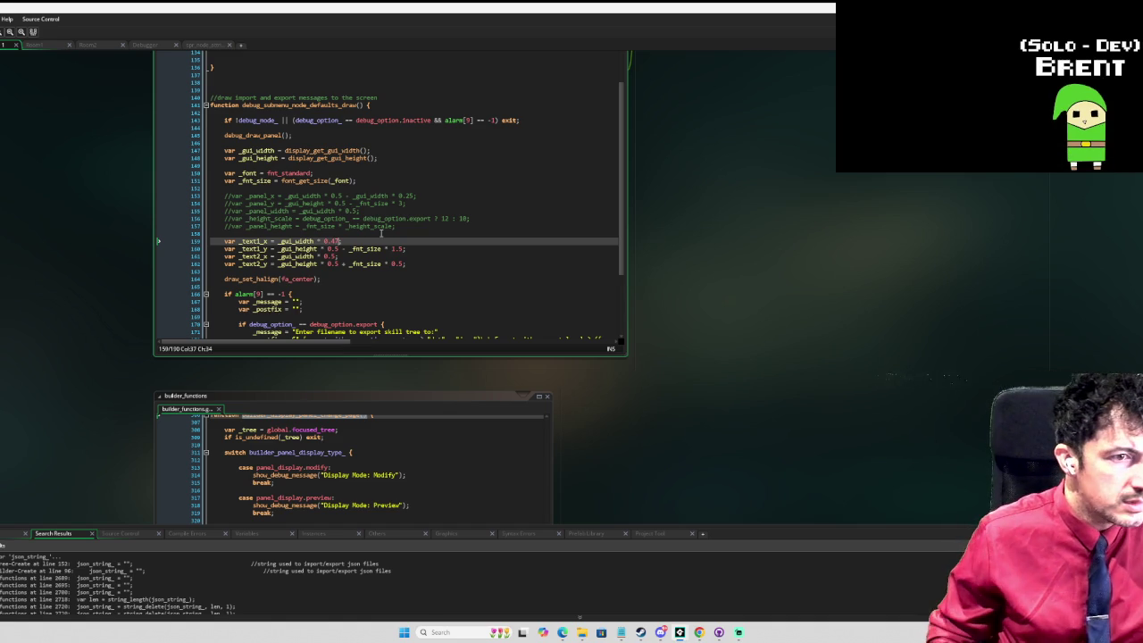
key(Down)
key(Down)
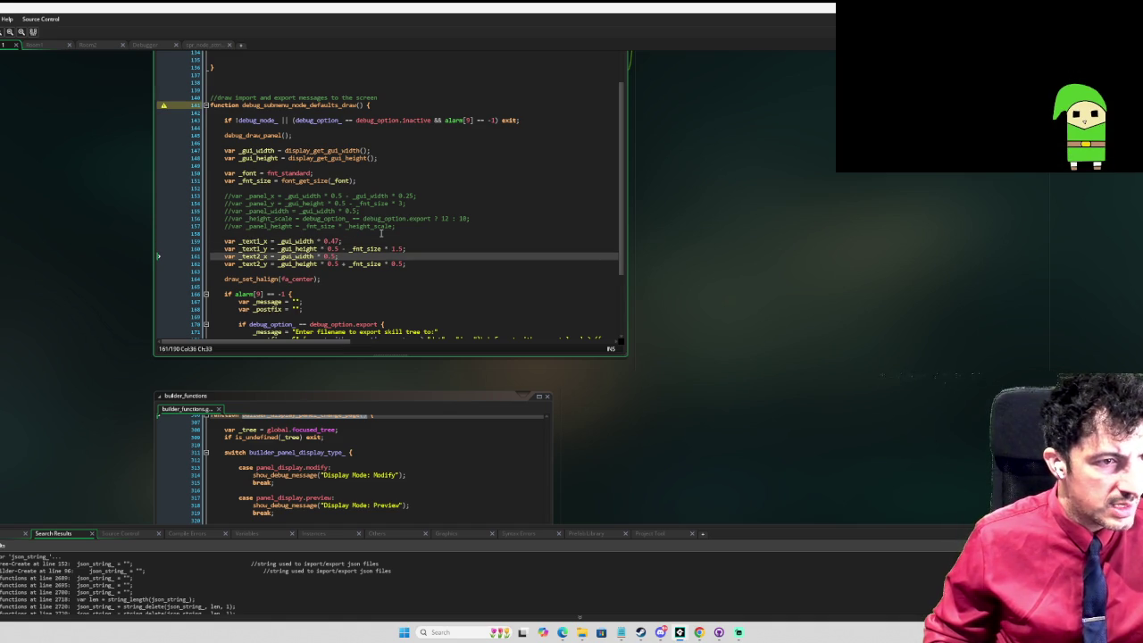
text(5)
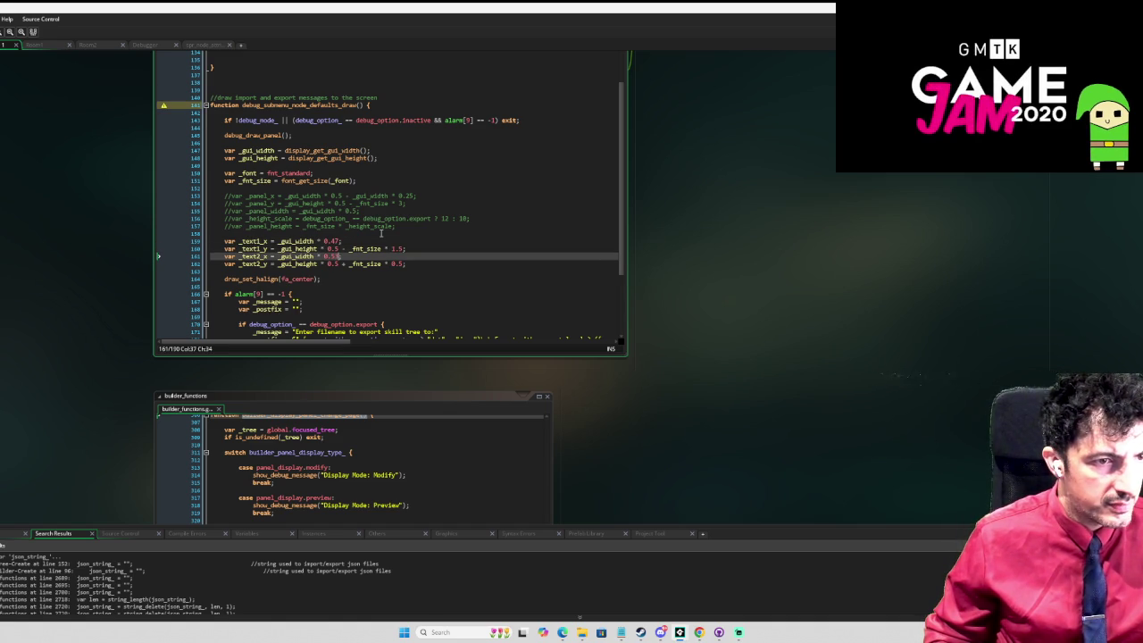
key(Up)
key(Up)
key(BackSpace)
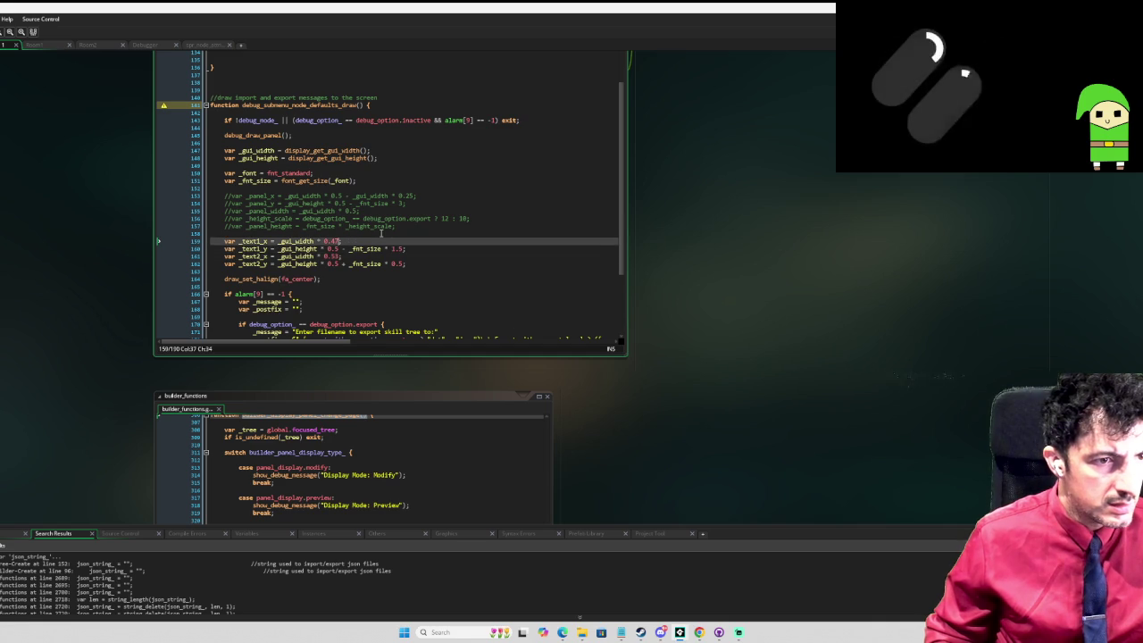
text(8)
Step: Rename _text1_y to _text_y and change its offset to _fnt_size * 4
key(Down)
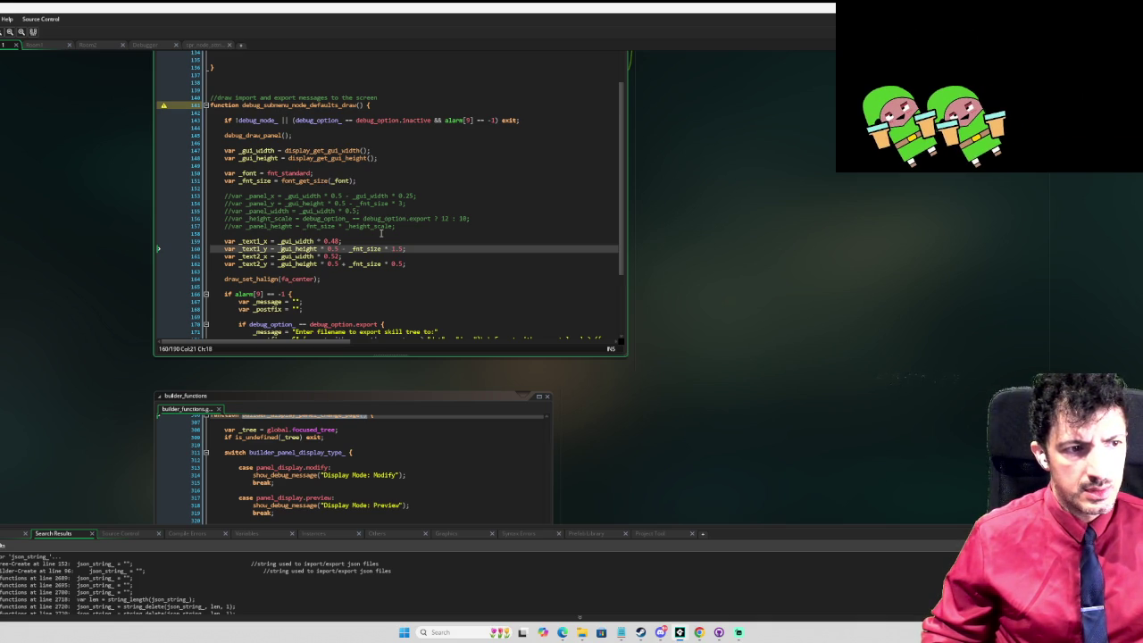
key(Left)
key(Left)
key(Left)
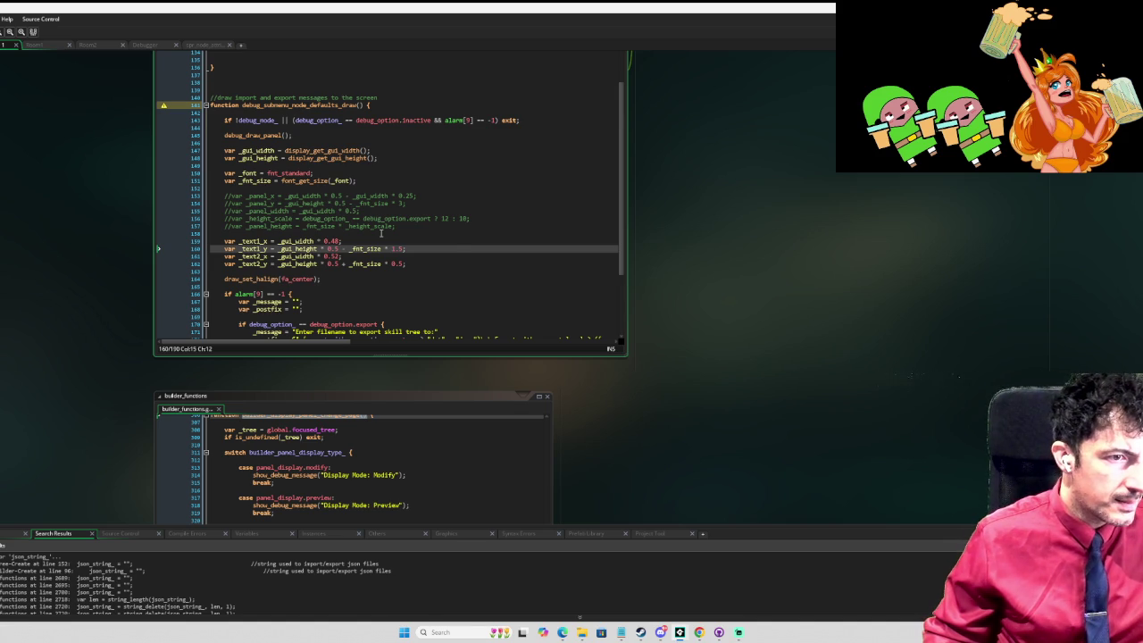
key(BackSpace)
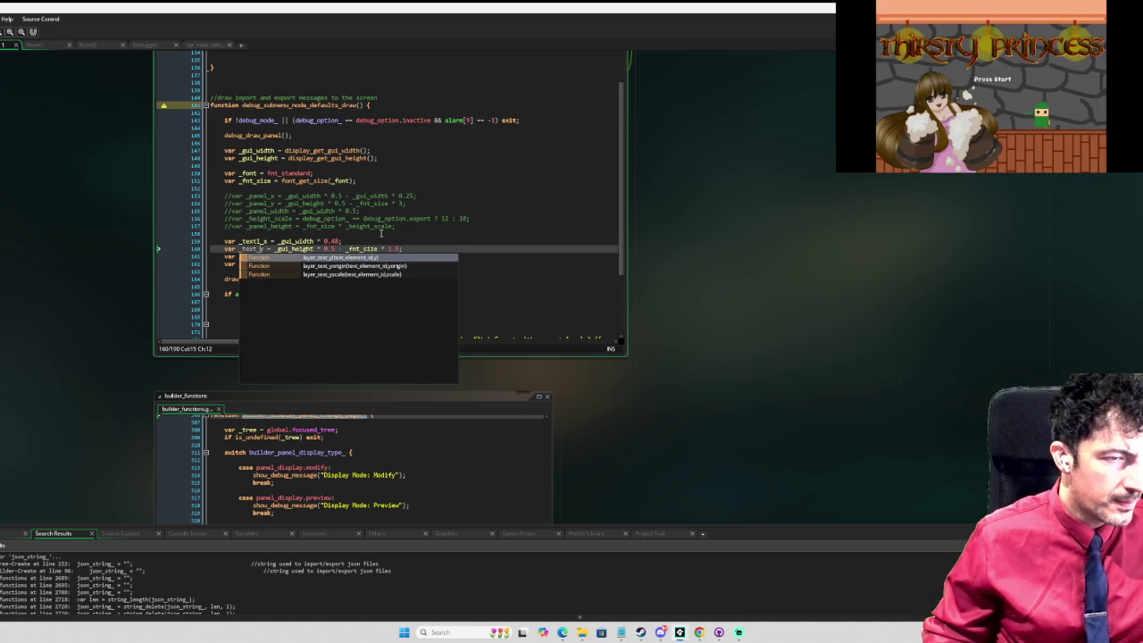
key(Right)
key(Right)
key(Right)
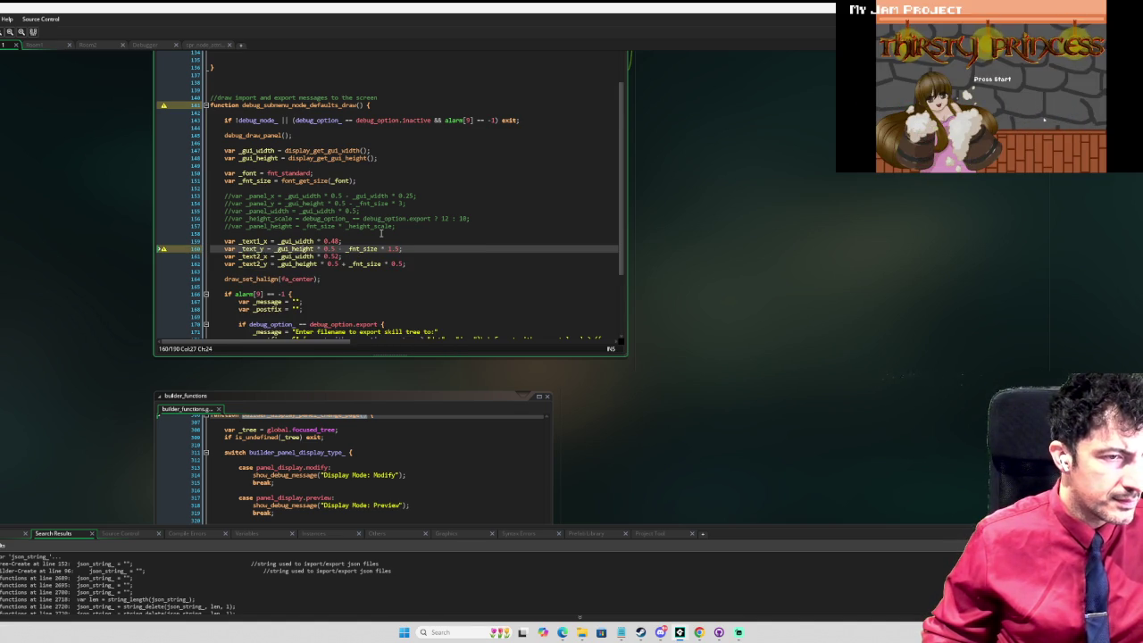
key(Right)
key(Right)
key(Right)
key(Right)
key(Right)
key(Right)
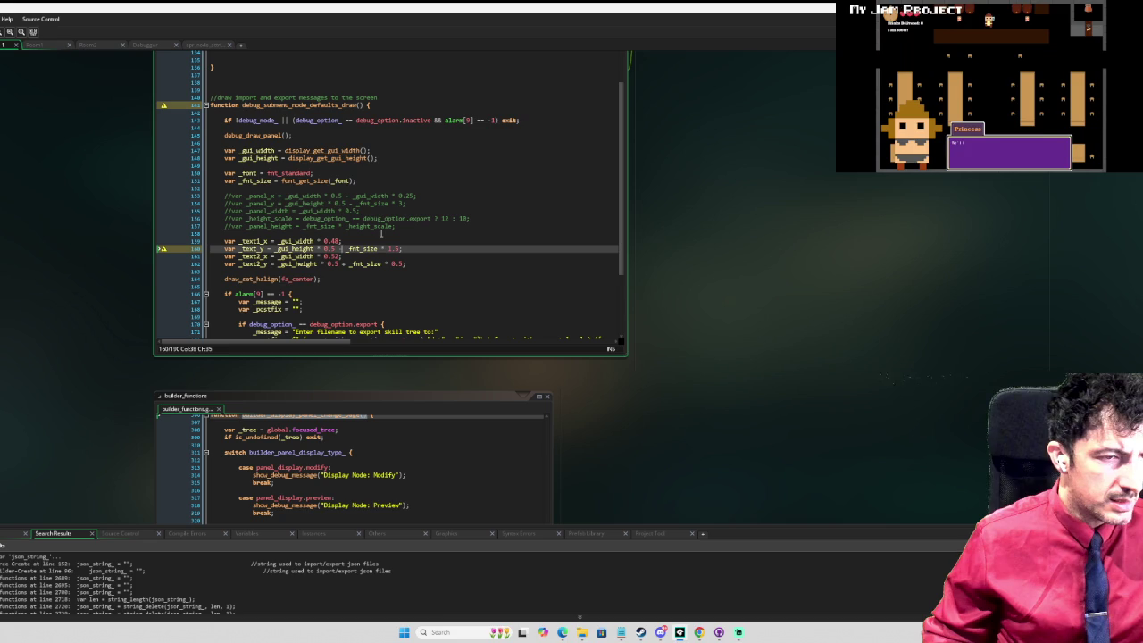
key(Right)
key(Right)
key(Right)
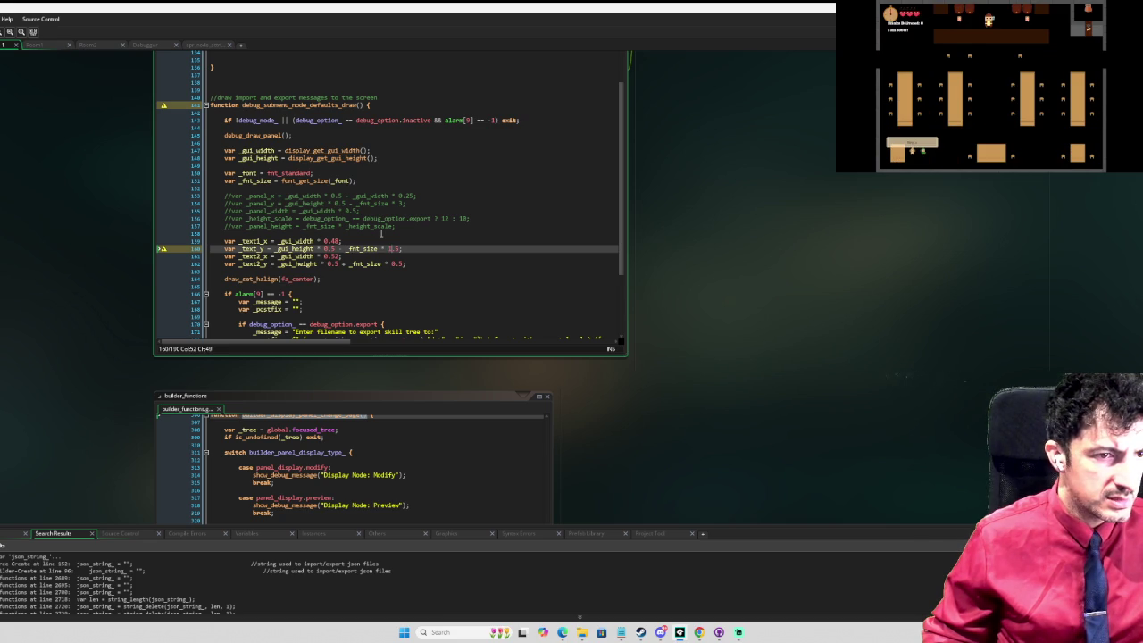
key(Right)
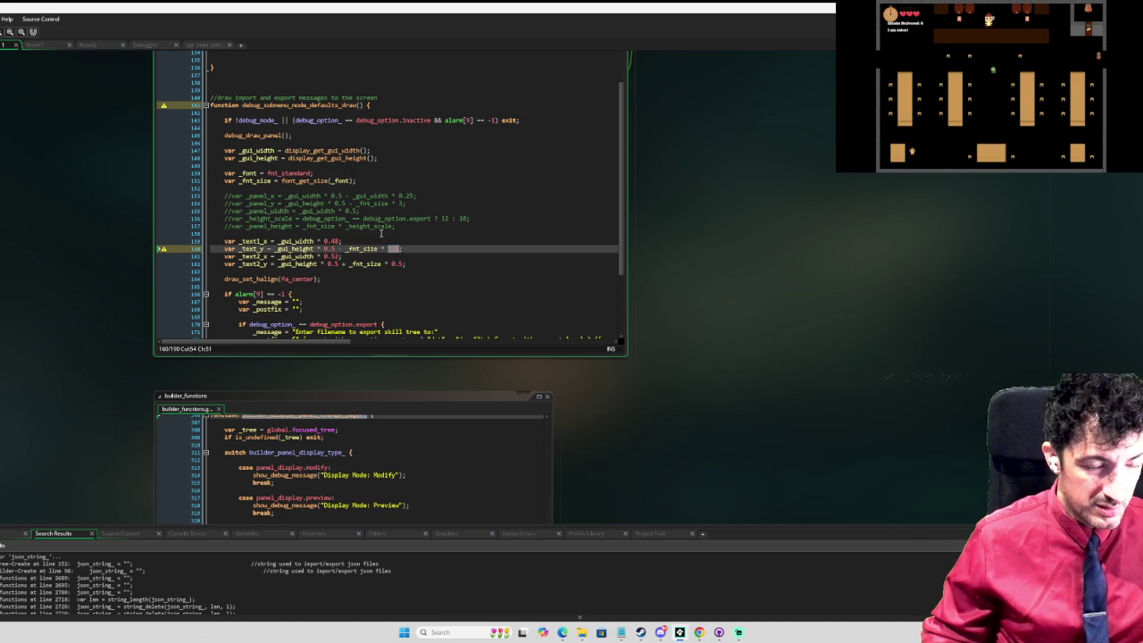
text(4)
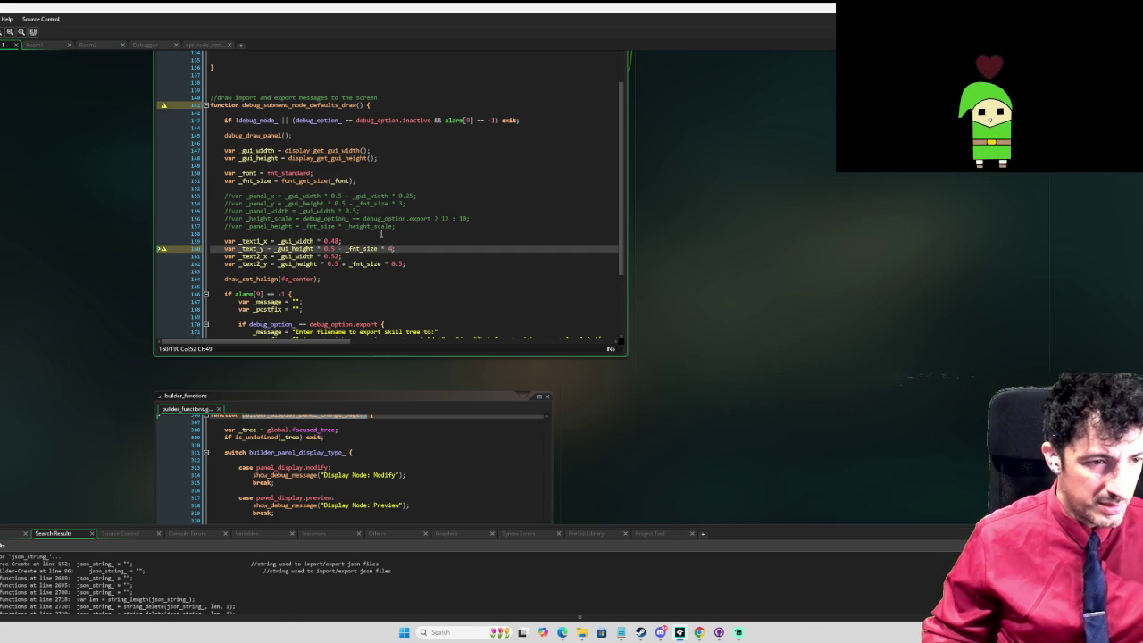
Step: Delete the _text2_y line
key(Down)
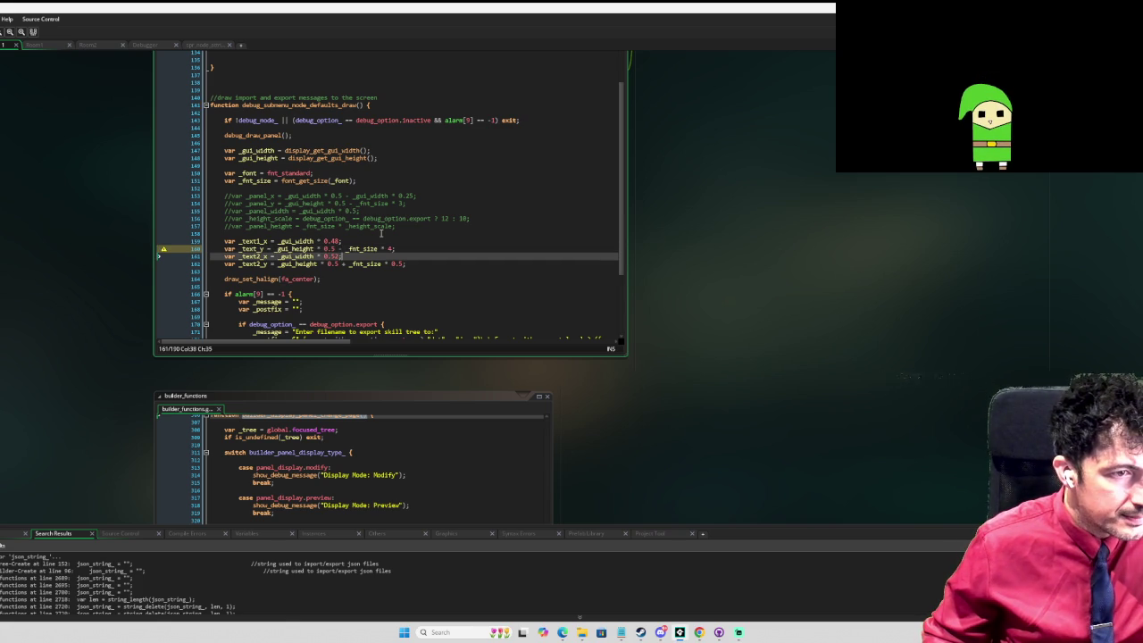
key(Down)
key(ctrl+x)
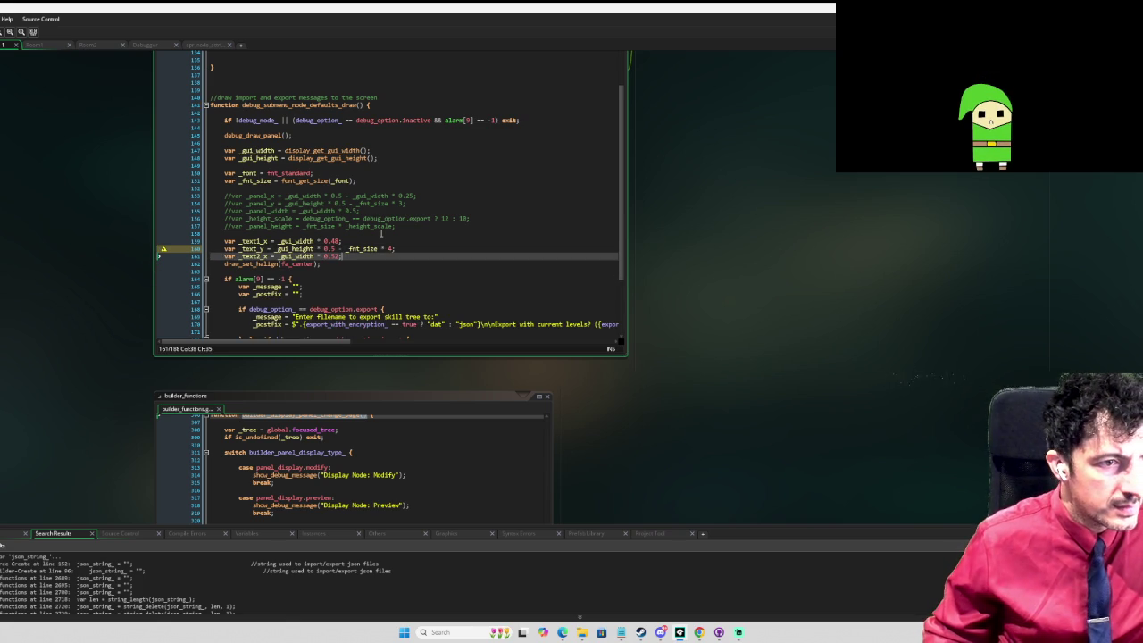
key(Down)
key(Down)
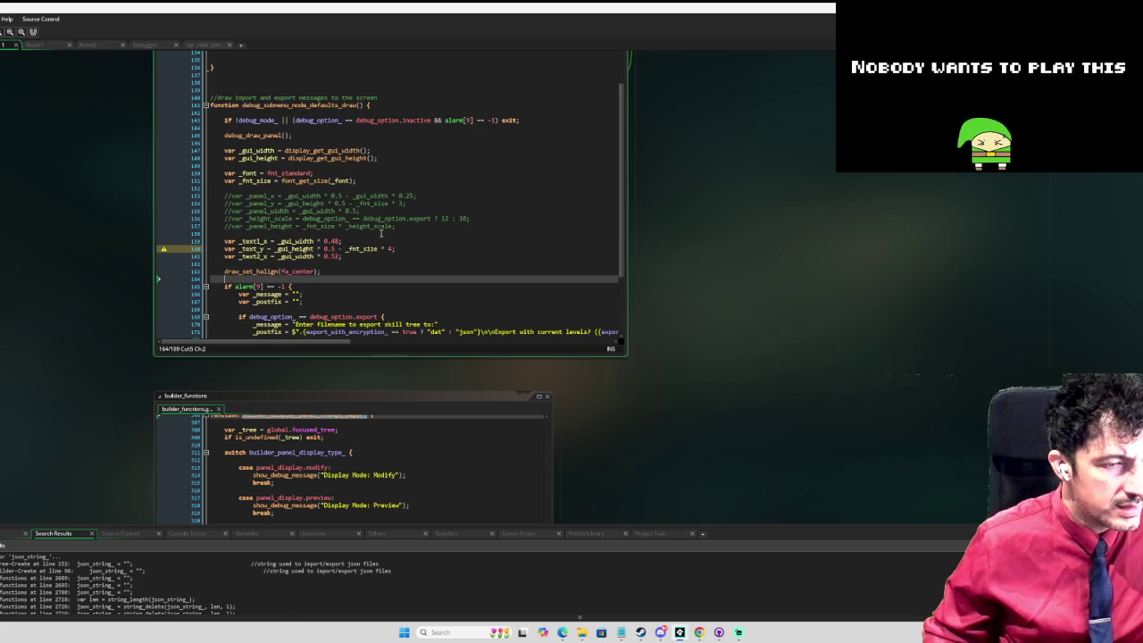
scroll(382, 233, down, 3)
Step: Widen the code editor so long message lines are fully visible
scroll(374, 236, up, 2)
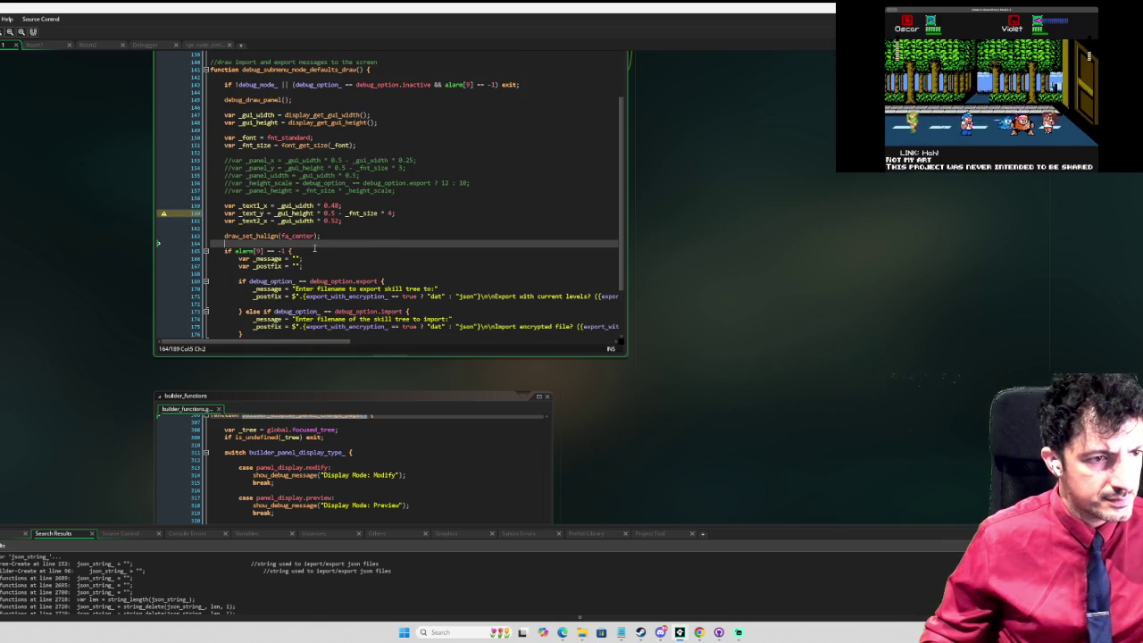
scroll(322, 239, down, 1)
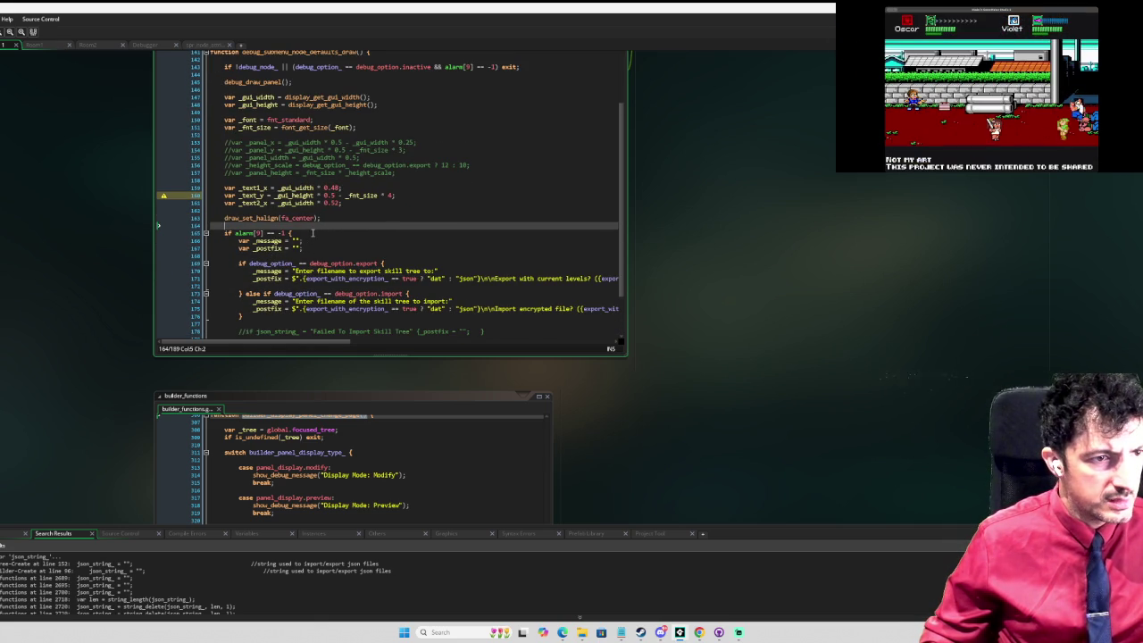
scroll(307, 233, down, 3)
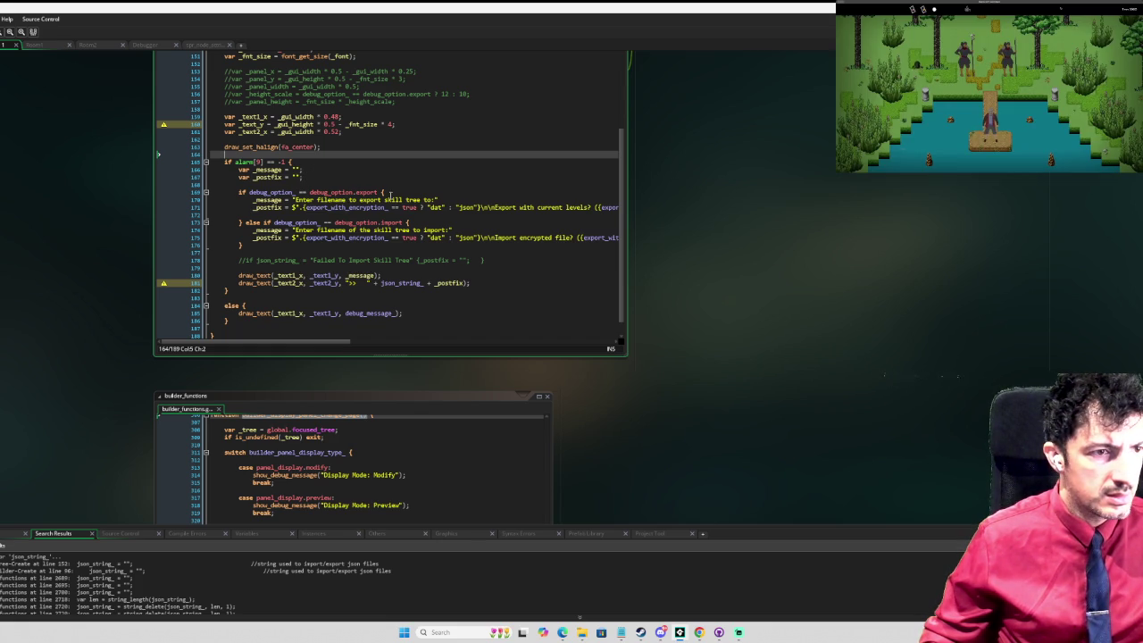
drag(626, 172, 847, 150)
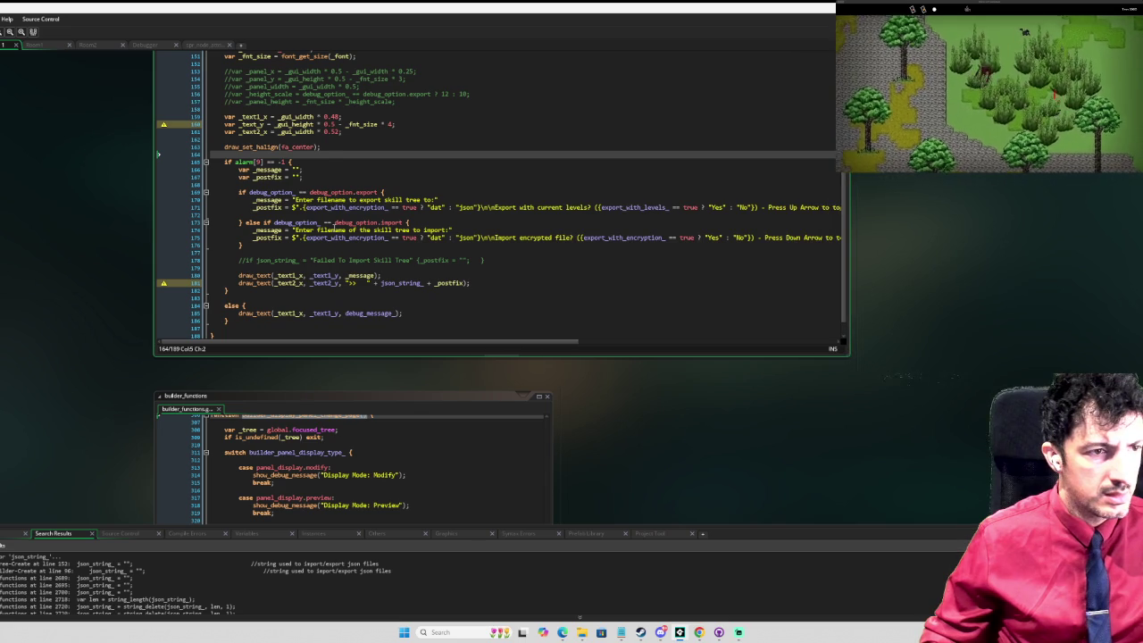
scroll(332, 229, up, 2)
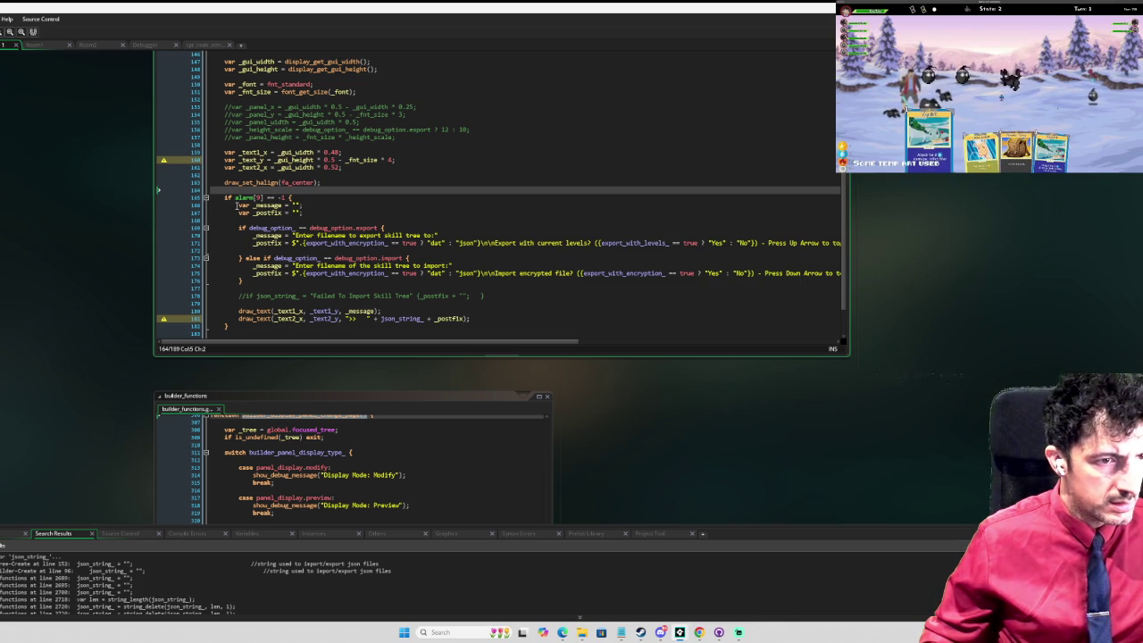
Step: Add blank lines inside the alarm[9] block and cut the draw_set_halign(fa_center) line
click(327, 198)
key(Return)
key(Return)
key(Return)
key(Up)
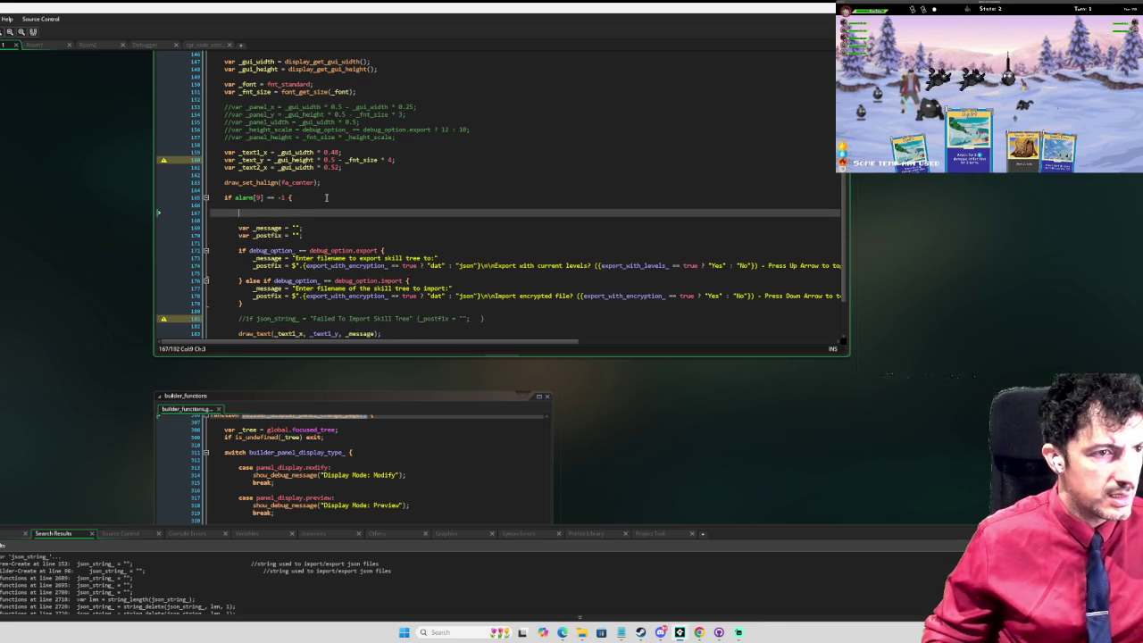
click(321, 182)
key(shift+Home)
key(ctrl+x)
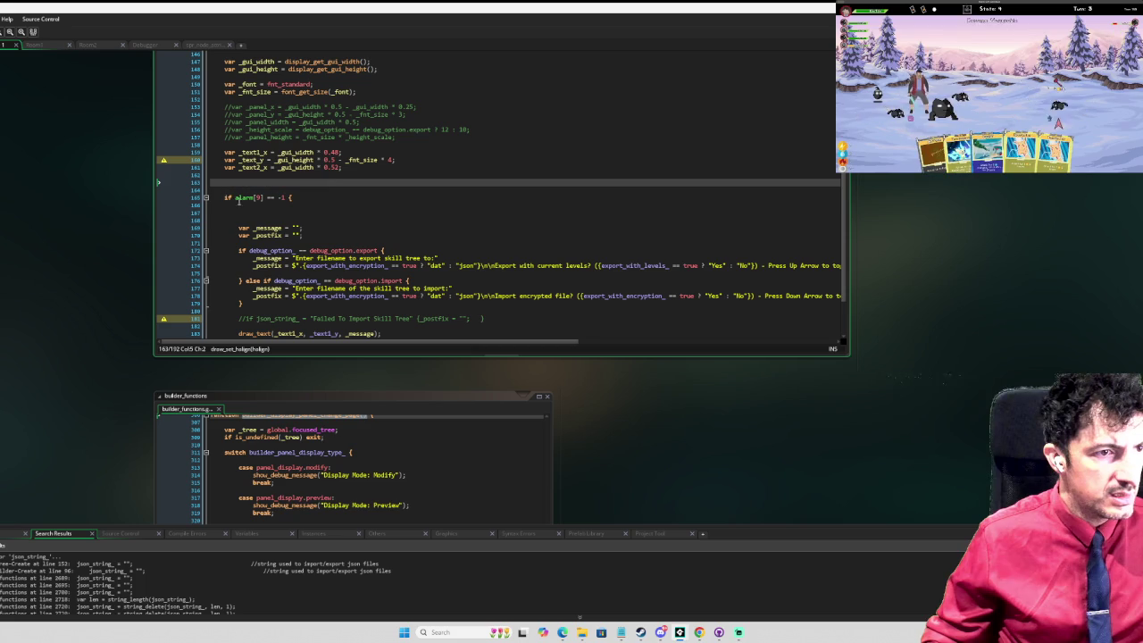
Step: Paste the alignment call into the alarm block as draw_set_halign(fa_right)
click(243, 210)
key(ctrl+v)
key(Left)
key(Left)
key(Left)
text(right)
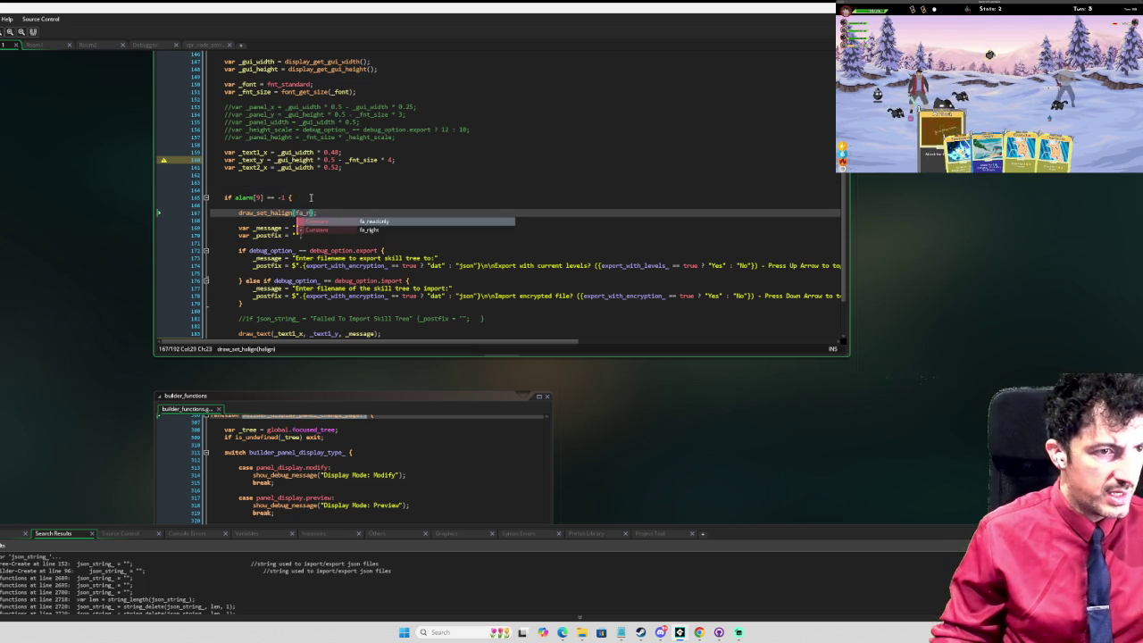
Step: Start a loop 'for (var i = 0; i < node_defaults.' on the next line
key(Return)
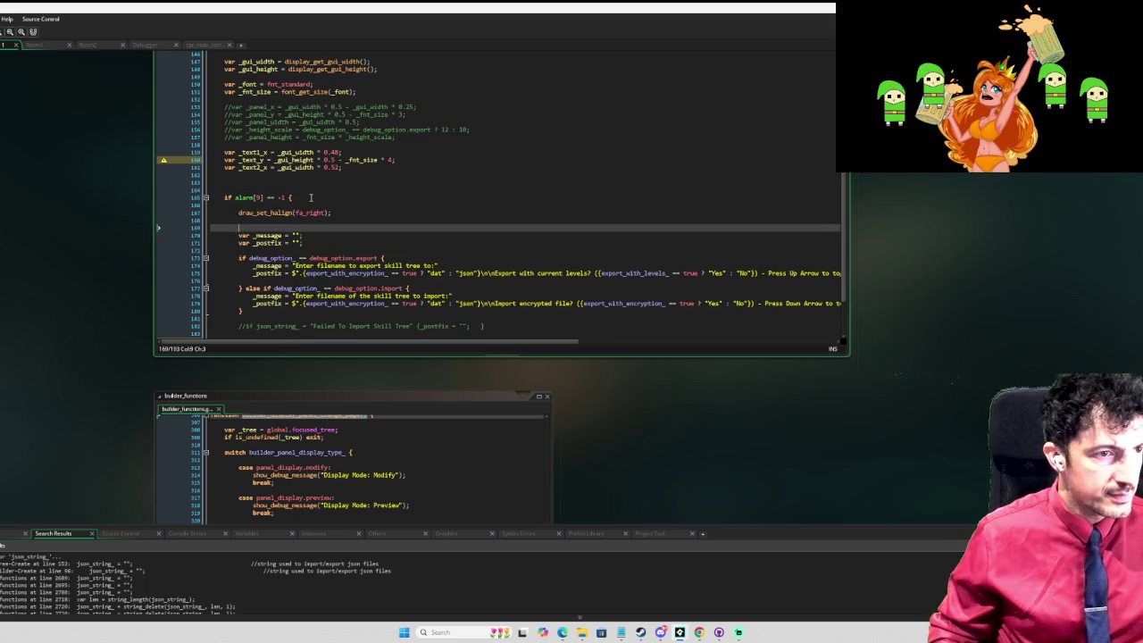
text(for)
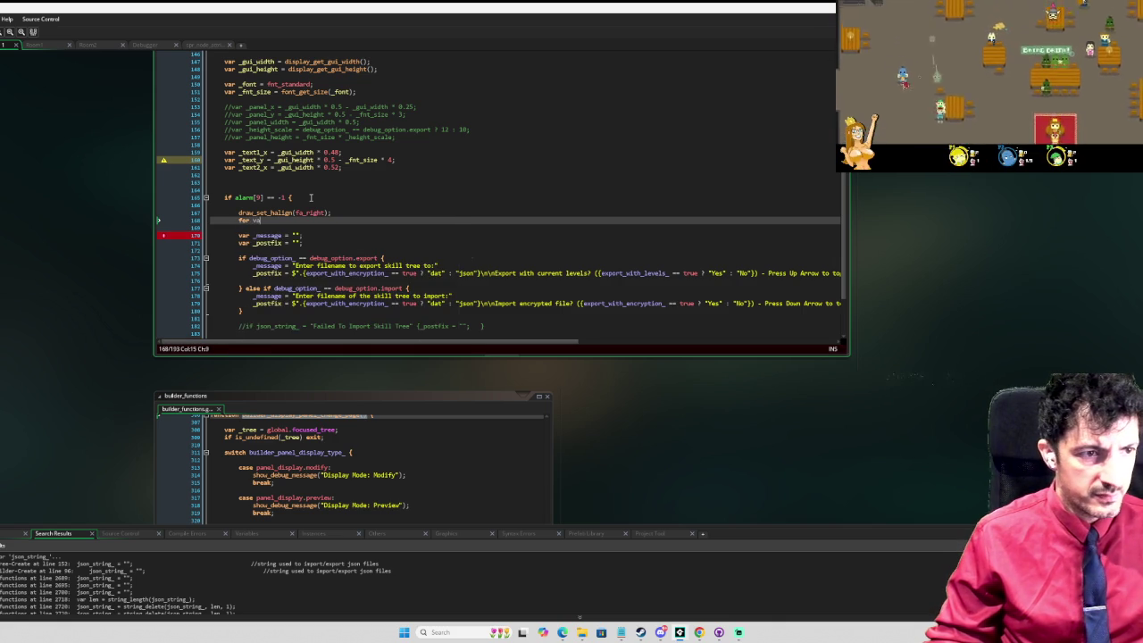
text( (var i = 0; i <)
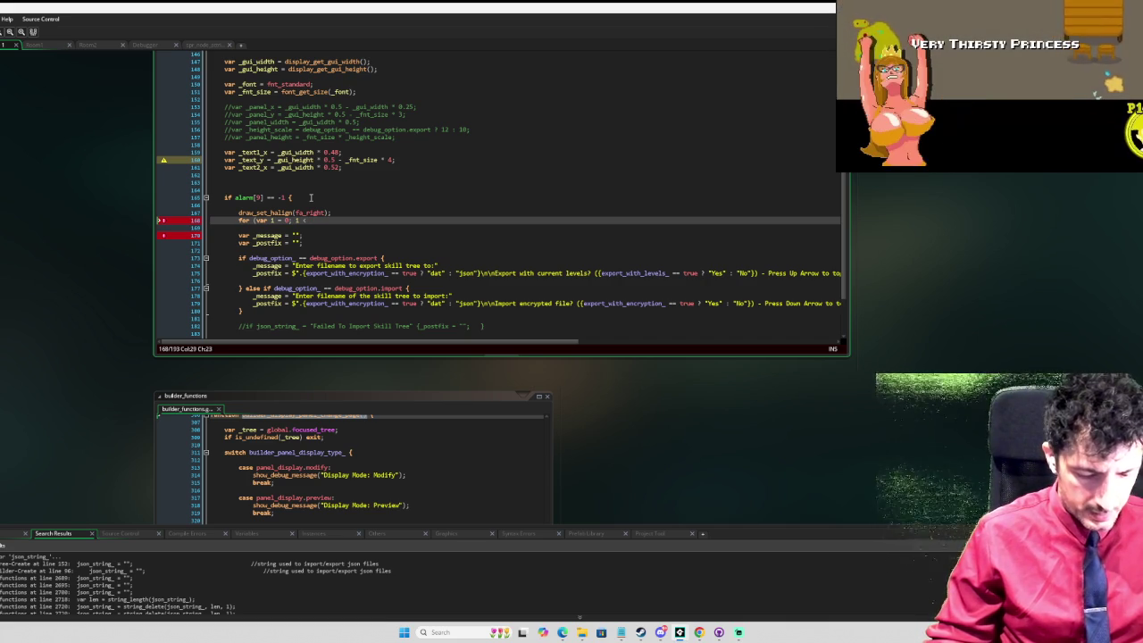
text(node_def)
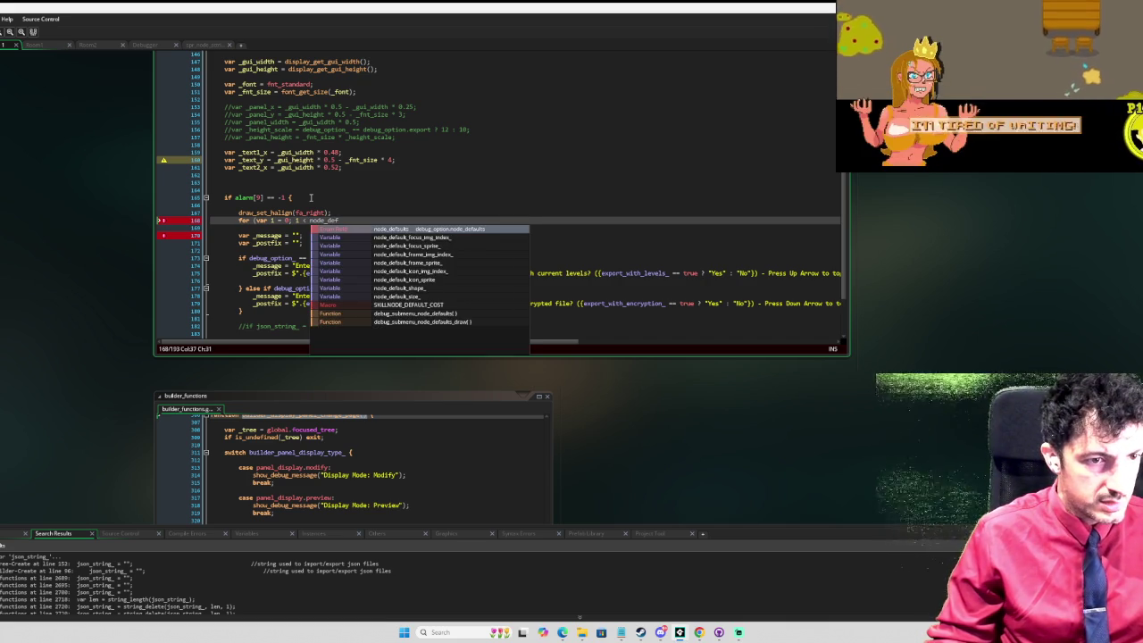
text(aul)
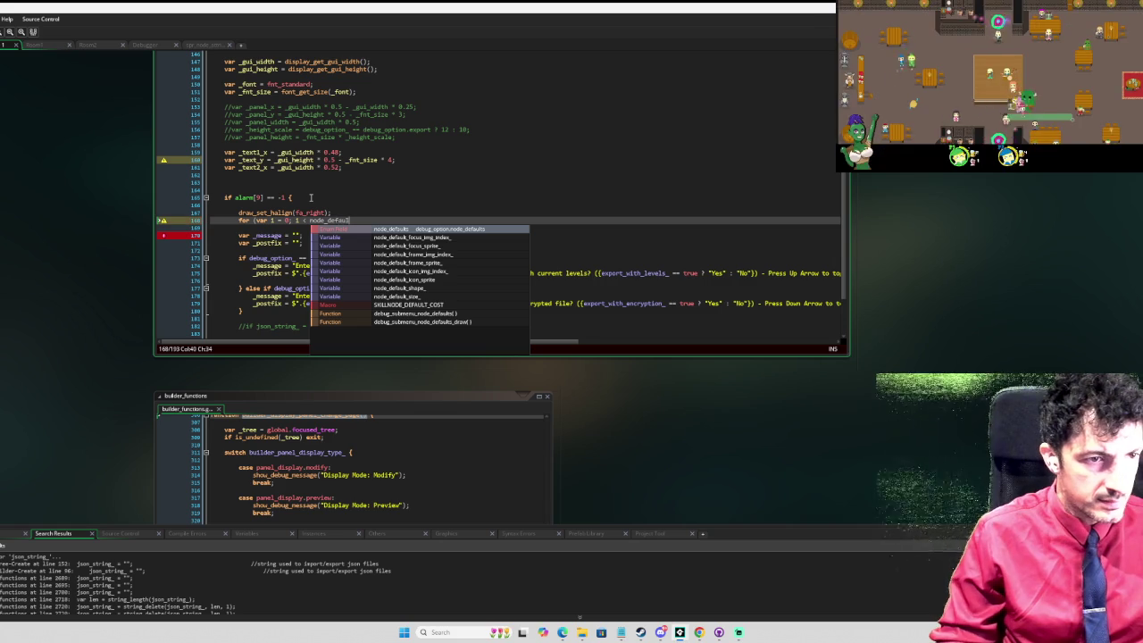
text(ts.)
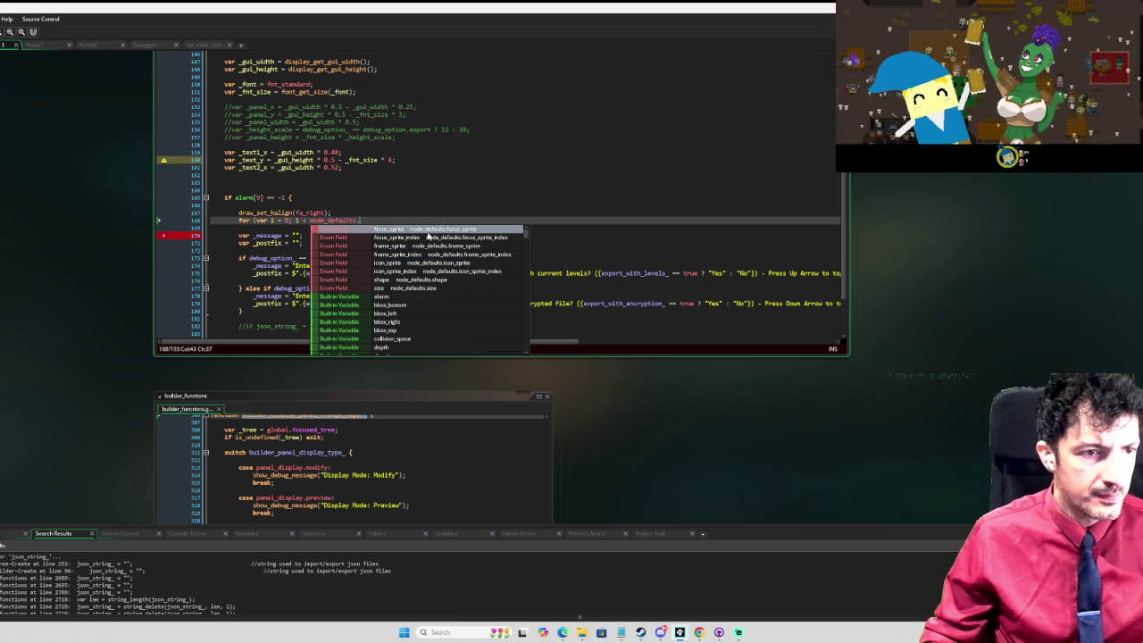
key(ctrl+f)
text(enum node)
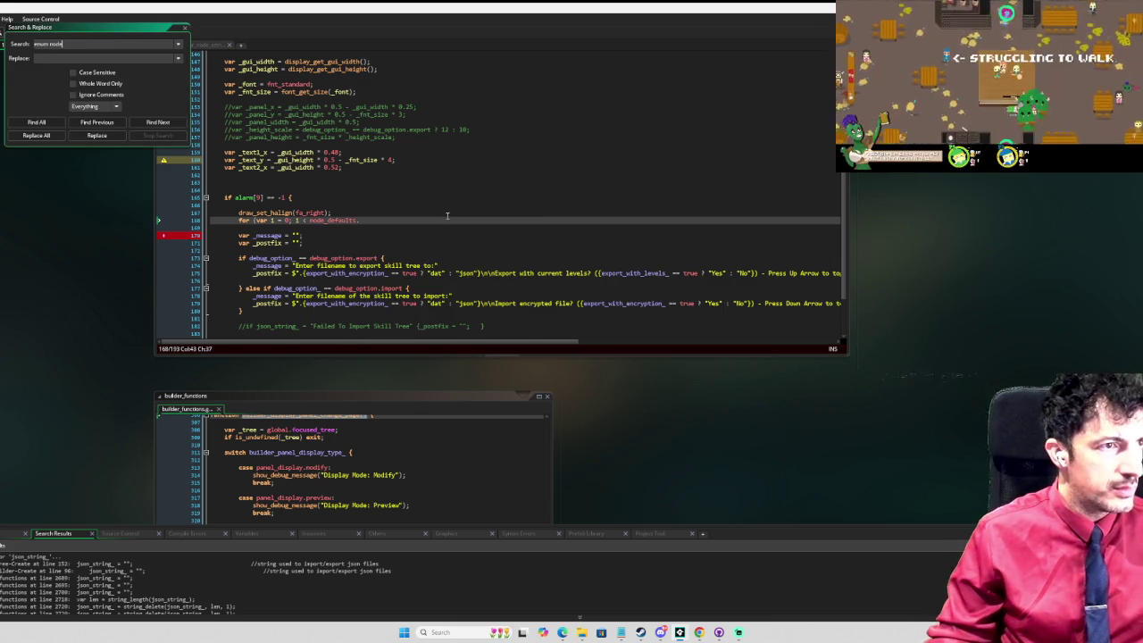
Step: Find enum node_defaults and add index_count after focus_sprite_index, separated by a comma
text(_d)
key(Return)
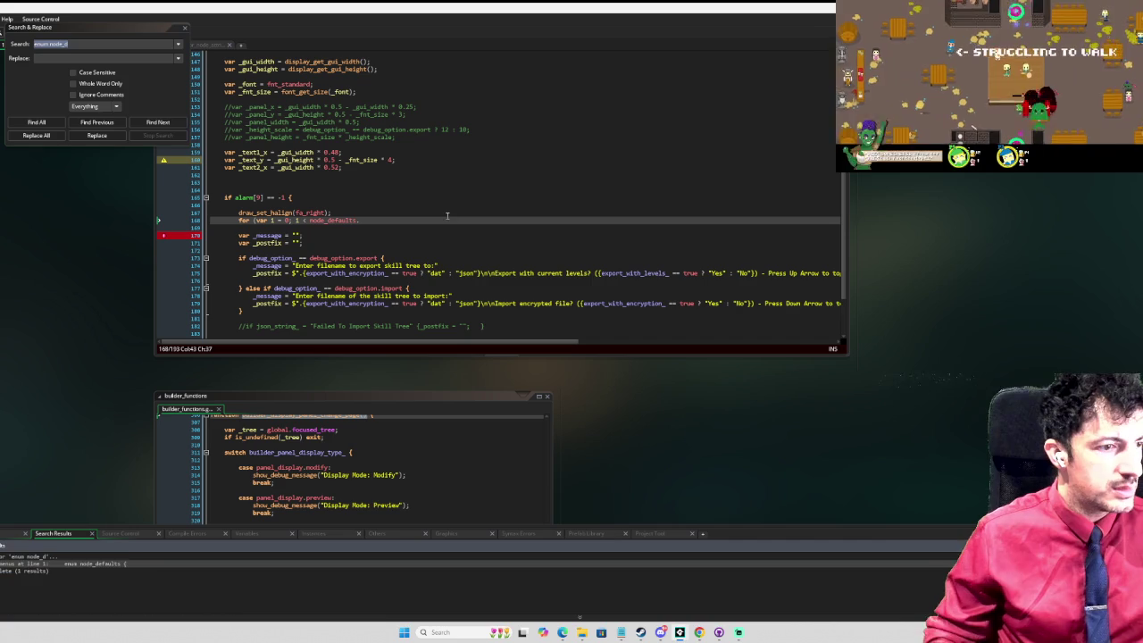
double_click(117, 563)
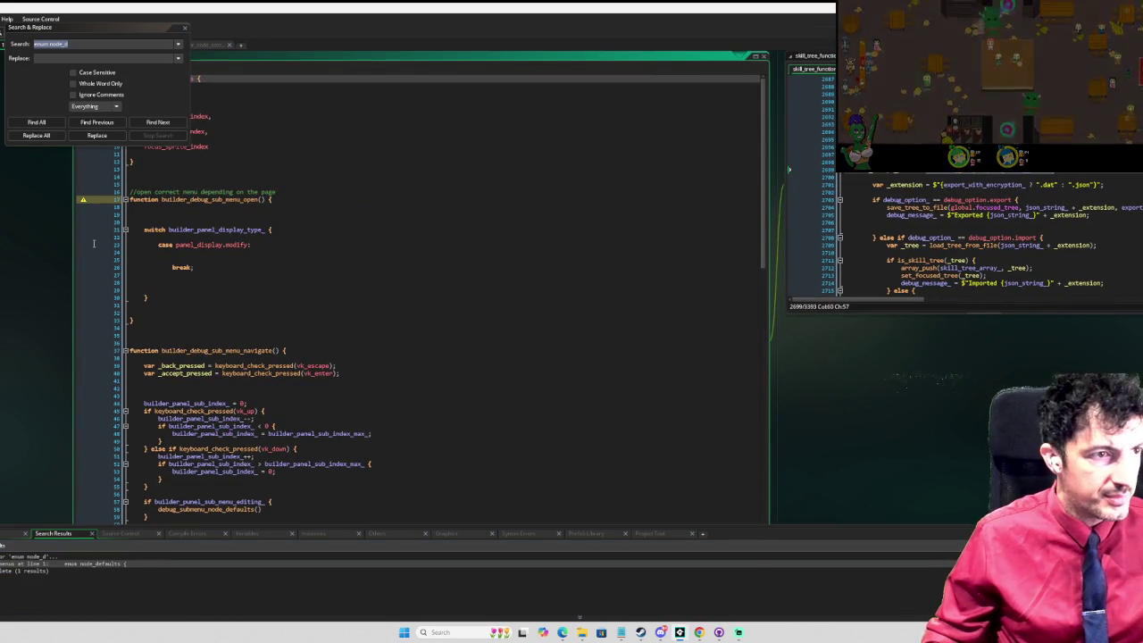
drag(93, 244, 361, 289)
click(448, 192)
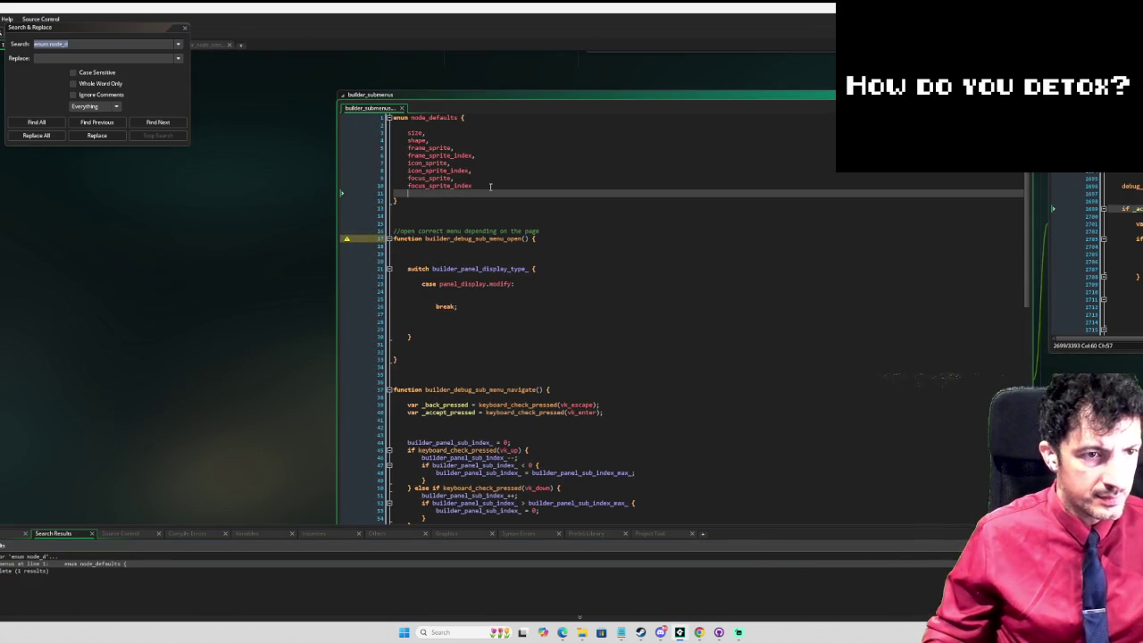
text(index_COUN)
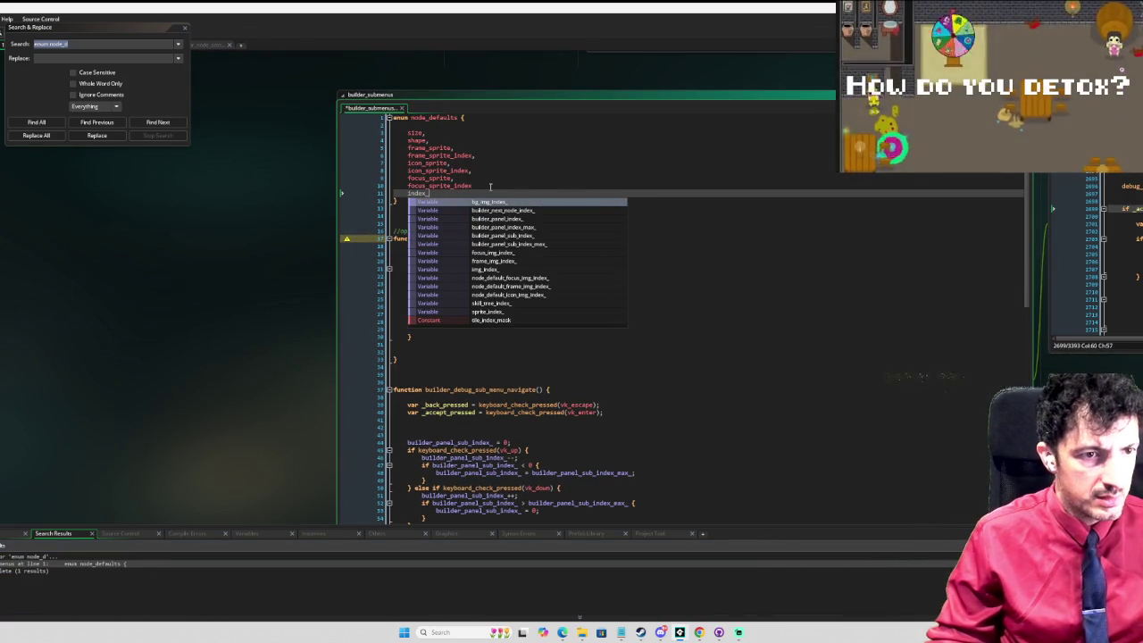
text(count)
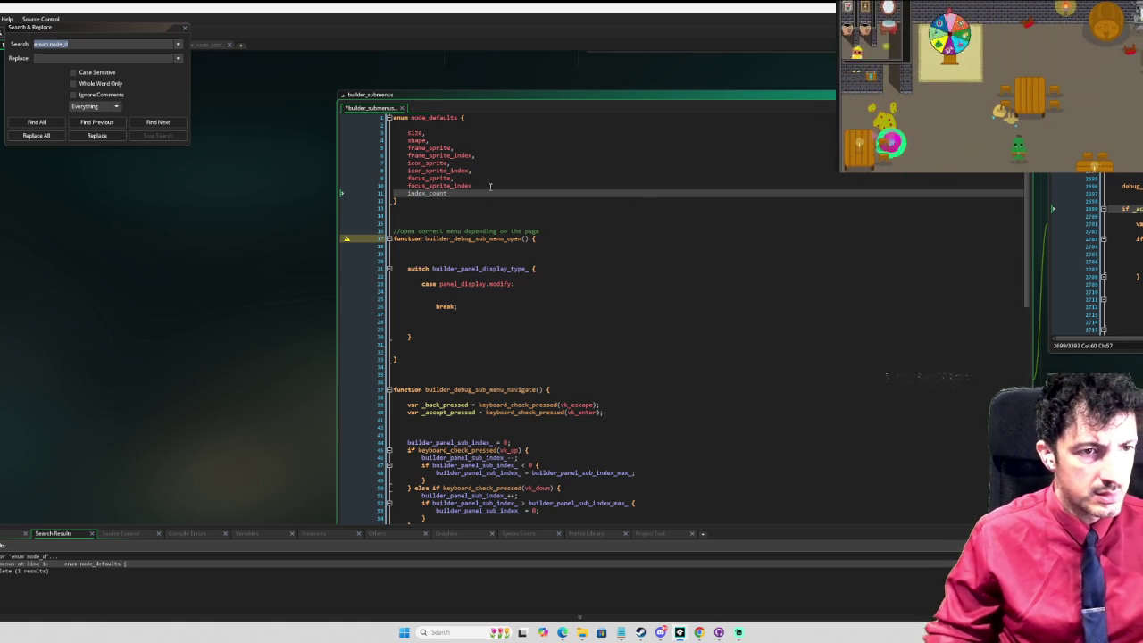
click(490, 186)
text(,)
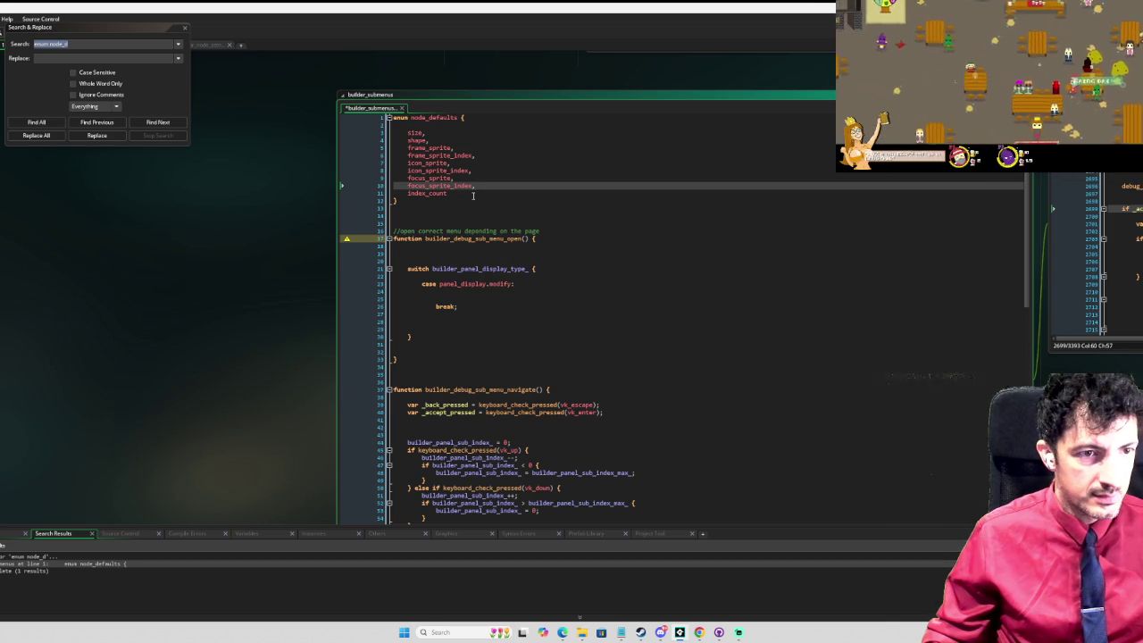
scroll(473, 195, down, 10)
scroll(326, 396, down, 10)
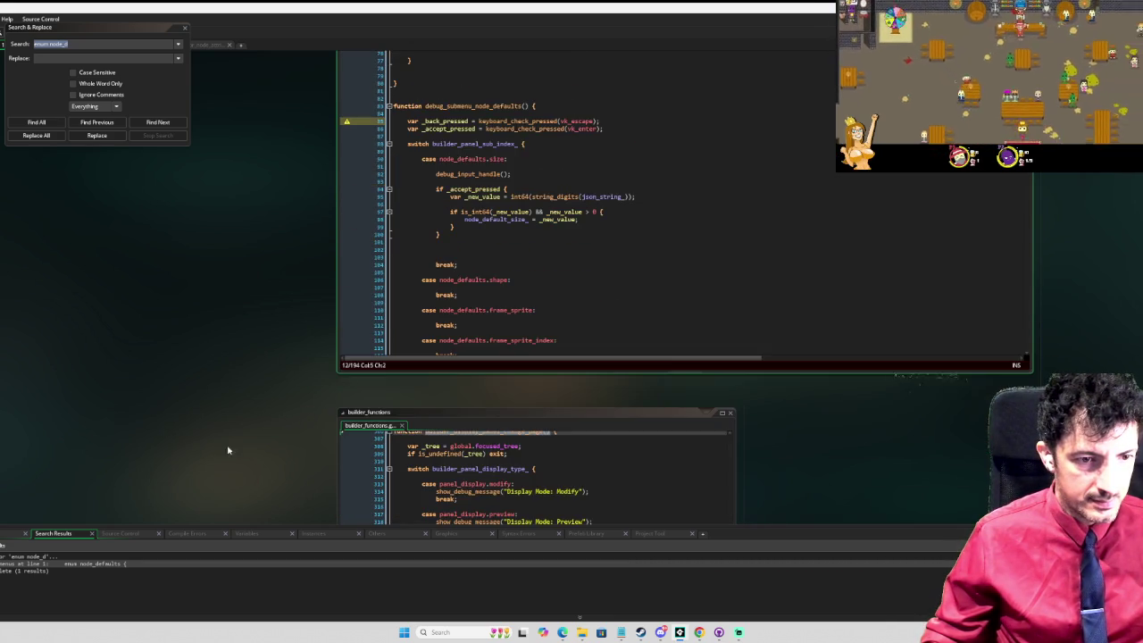
Step: Complete the loop header as 'for (var i = 0; i < node_defaults.index_count; i++)'
scroll(238, 434, down, 2)
scroll(243, 431, up, 3)
scroll(621, 223, down, 8)
scroll(621, 223, down, 14)
click(605, 228)
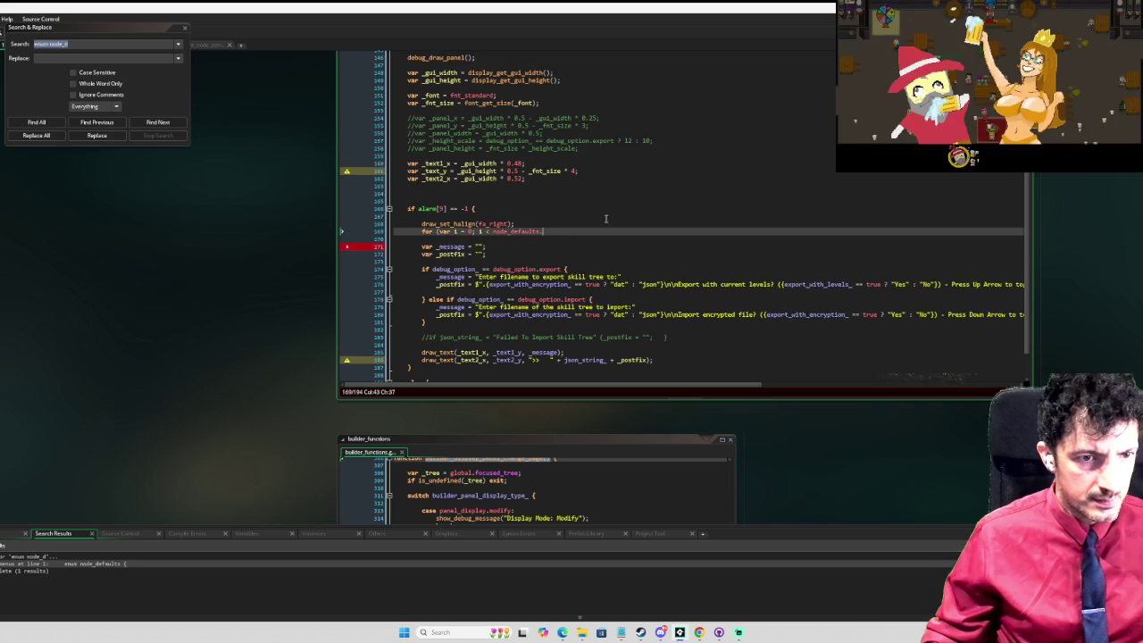
text(node)
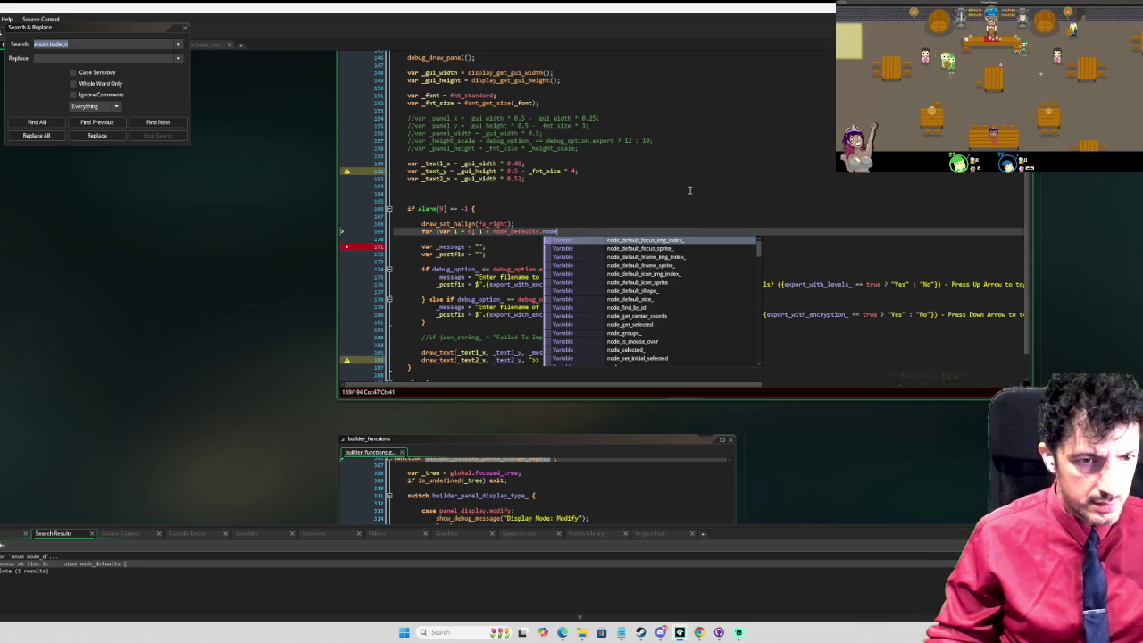
text(x_coun)
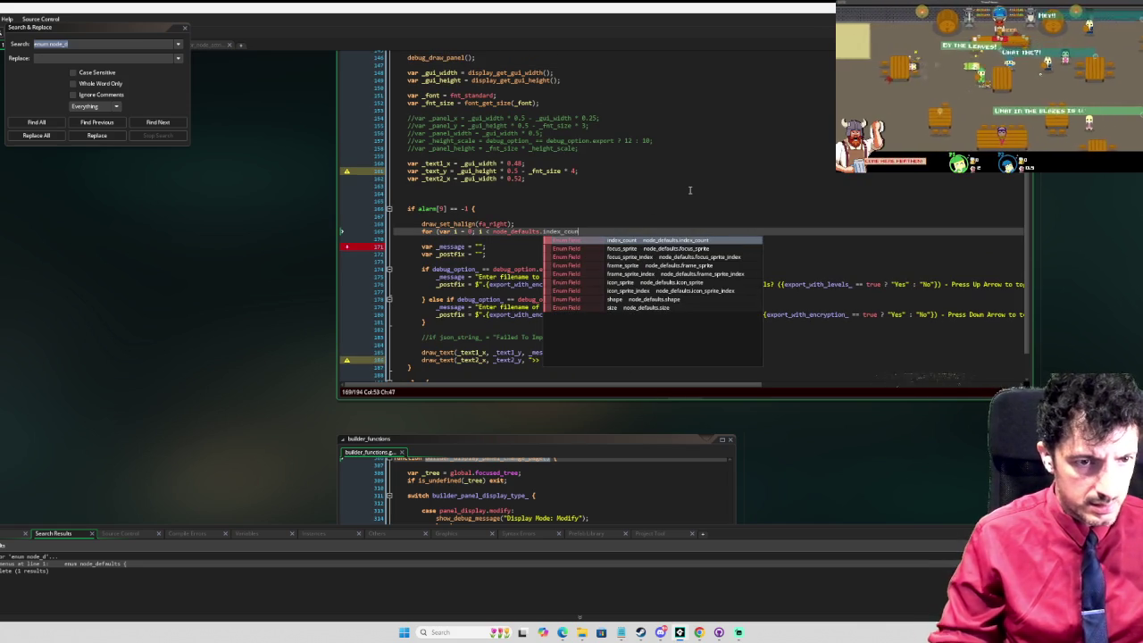
text(t; i)
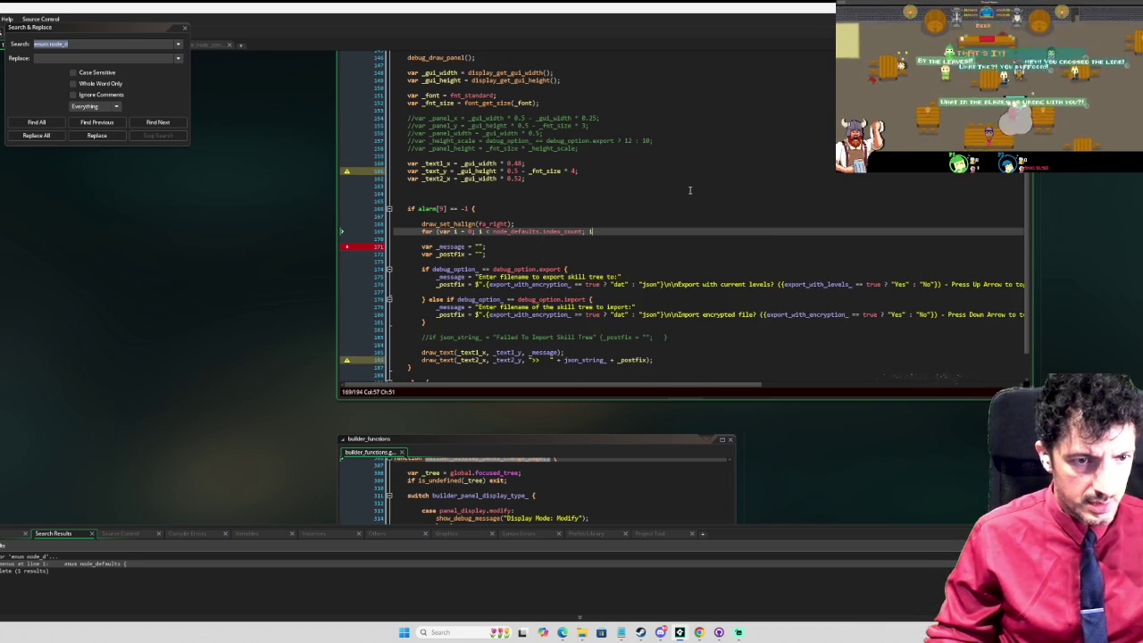
text(++)
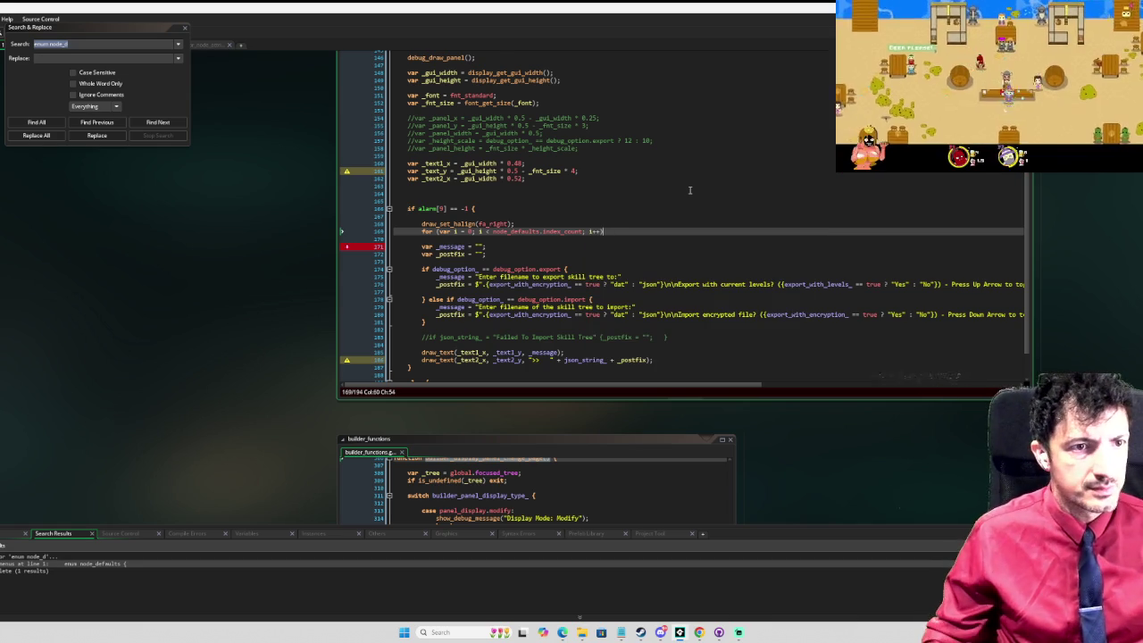
scroll(689, 190, up, 2)
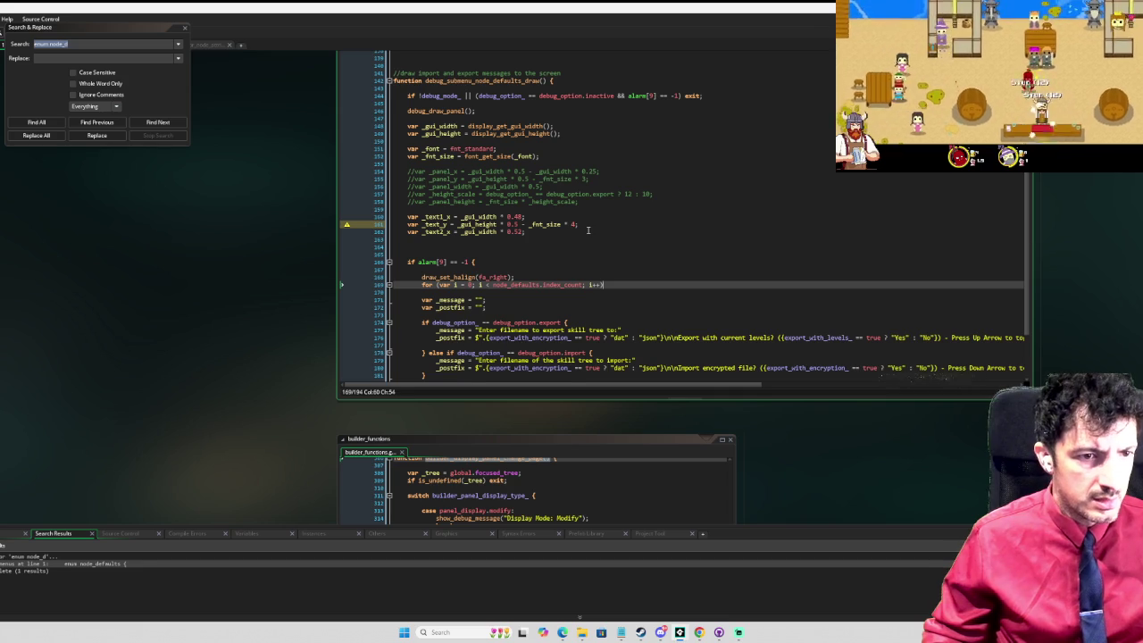
Step: Give the for loop braces with an empty body
key(Return)
key(Up)
key(End)
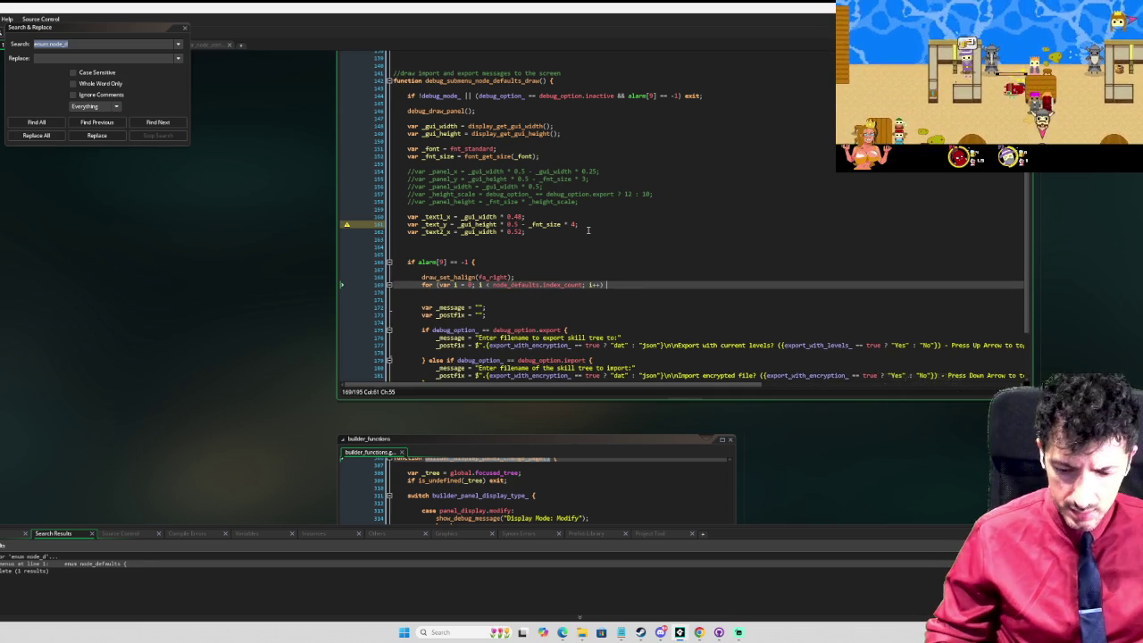
text({)
key(Return)
key(Return)
key(Up)
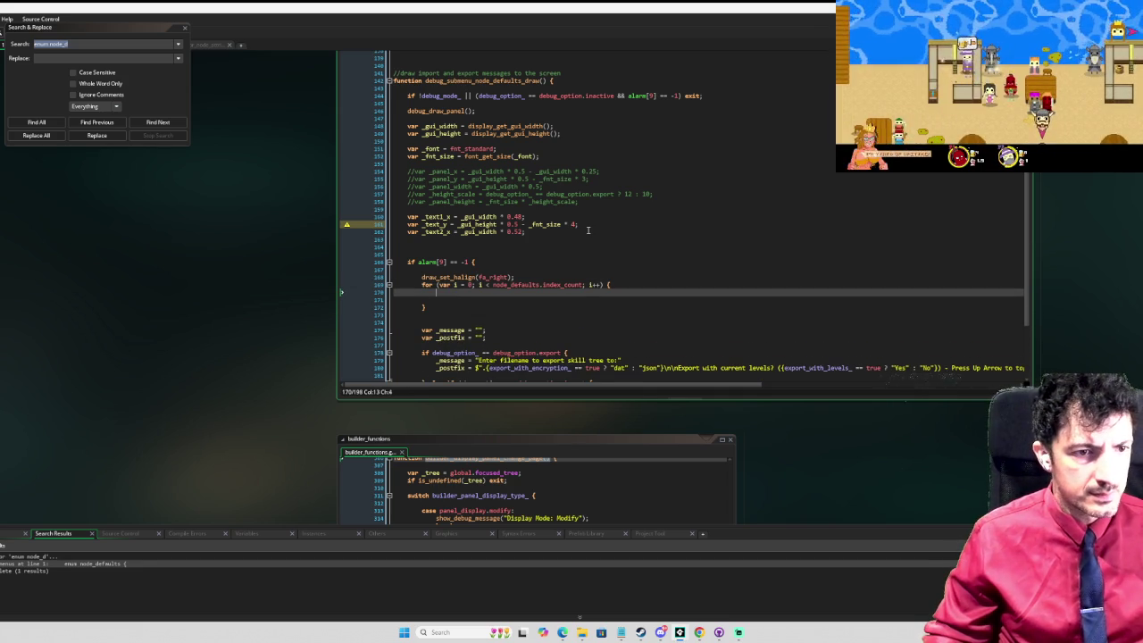
key(Return)
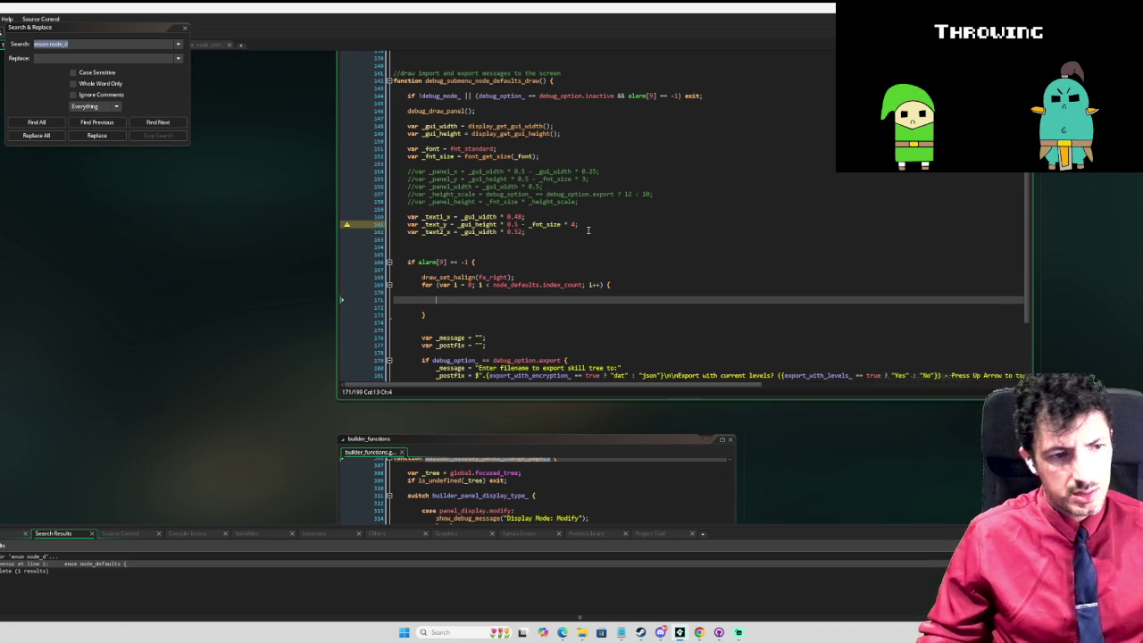
Step: Write a 'switch i { }' block inside the loop
text(swi)
text(it)
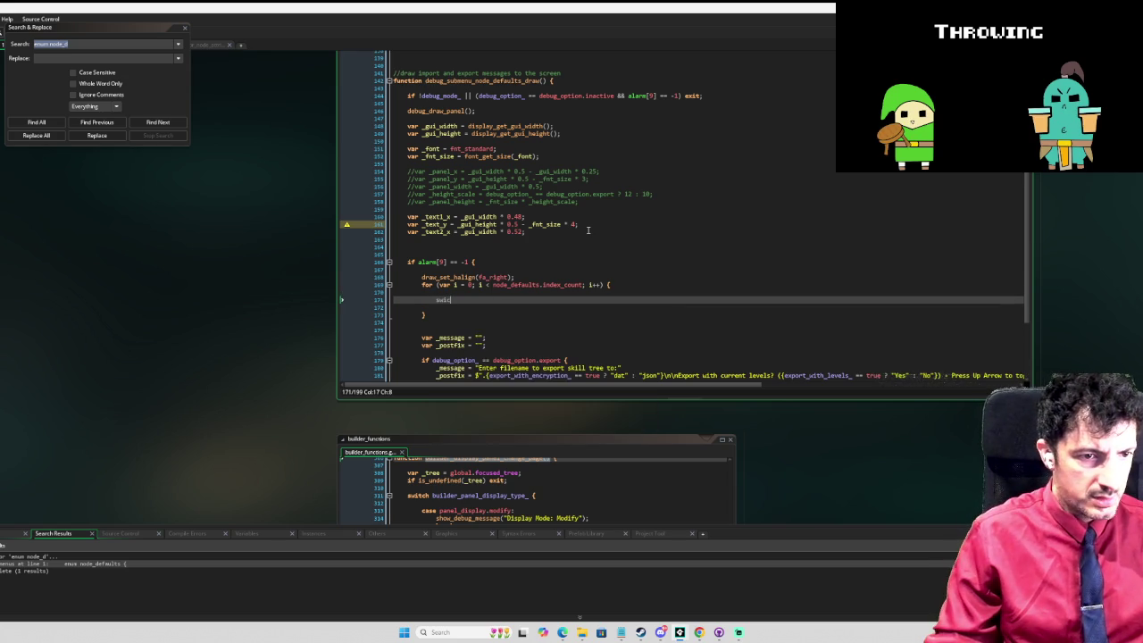
text(tch)
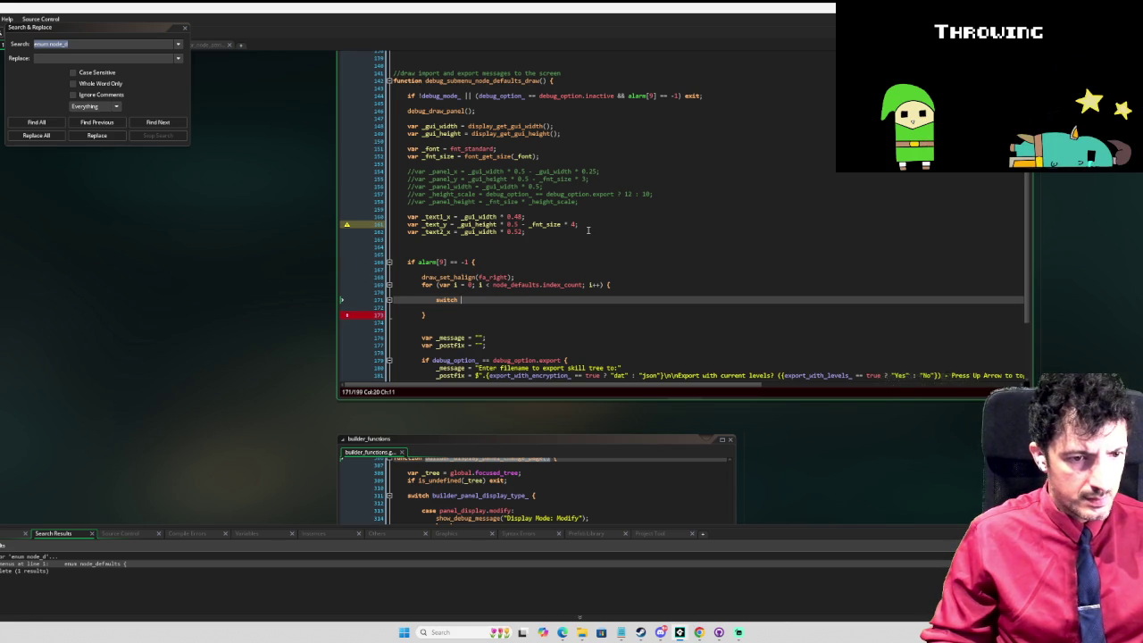
text(i)
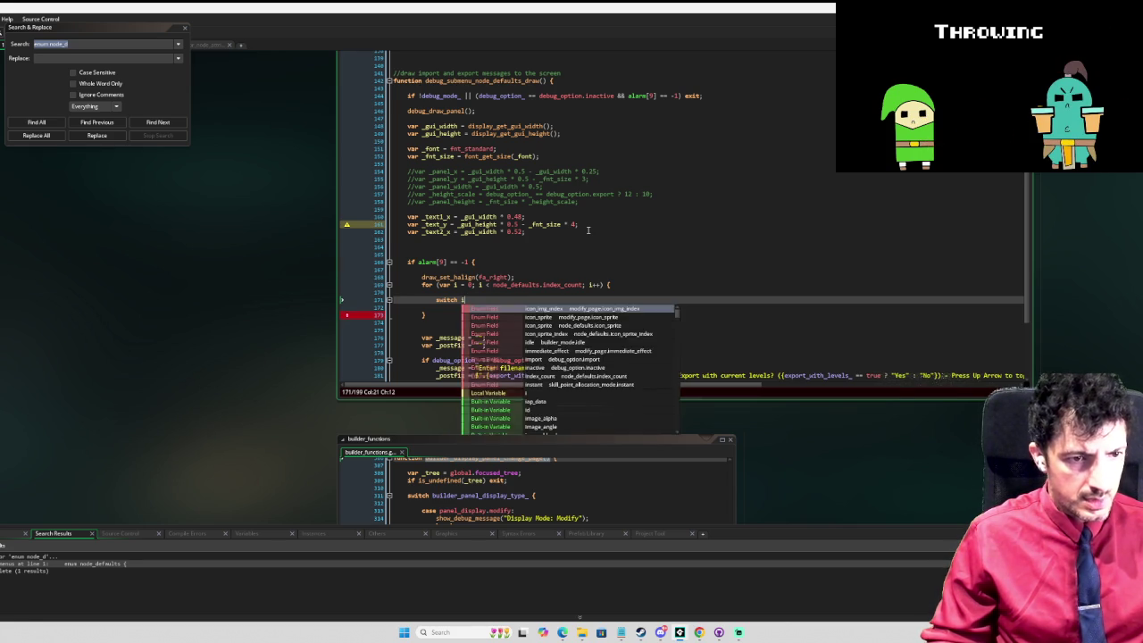
text( {)
key(Return)
key(Return)
text(})
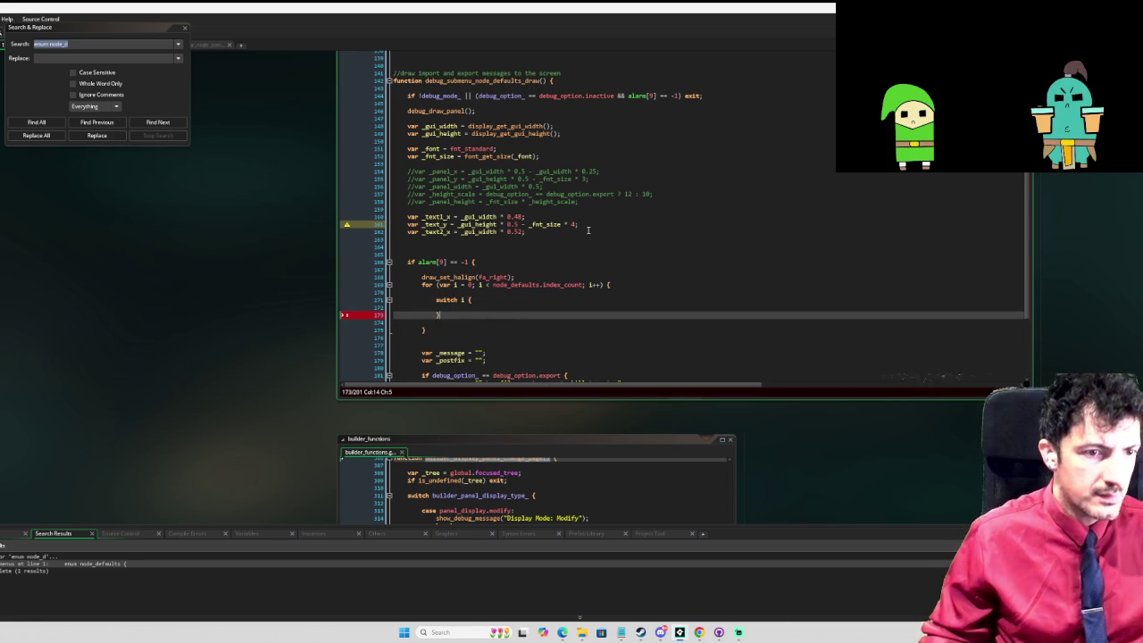
key(Up)
key(Up)
key(Home)
key(Return)
key(BackSpace)
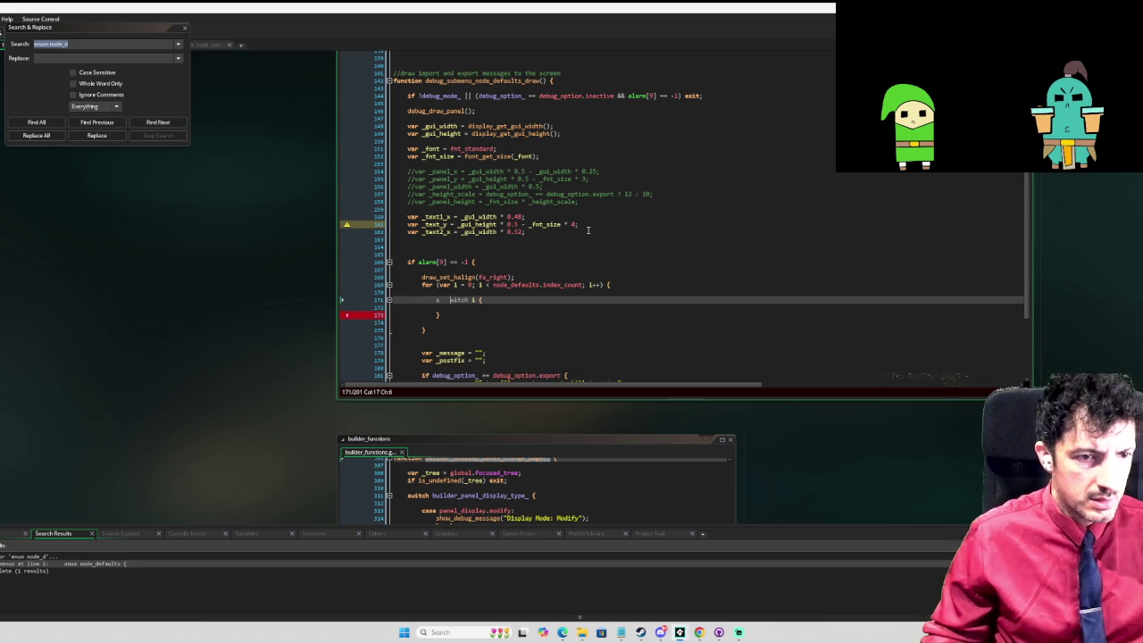
key(Escape)
key(Down)
Step: Add the switch's first case, node_defaults.size, via autocomplete
text(case)
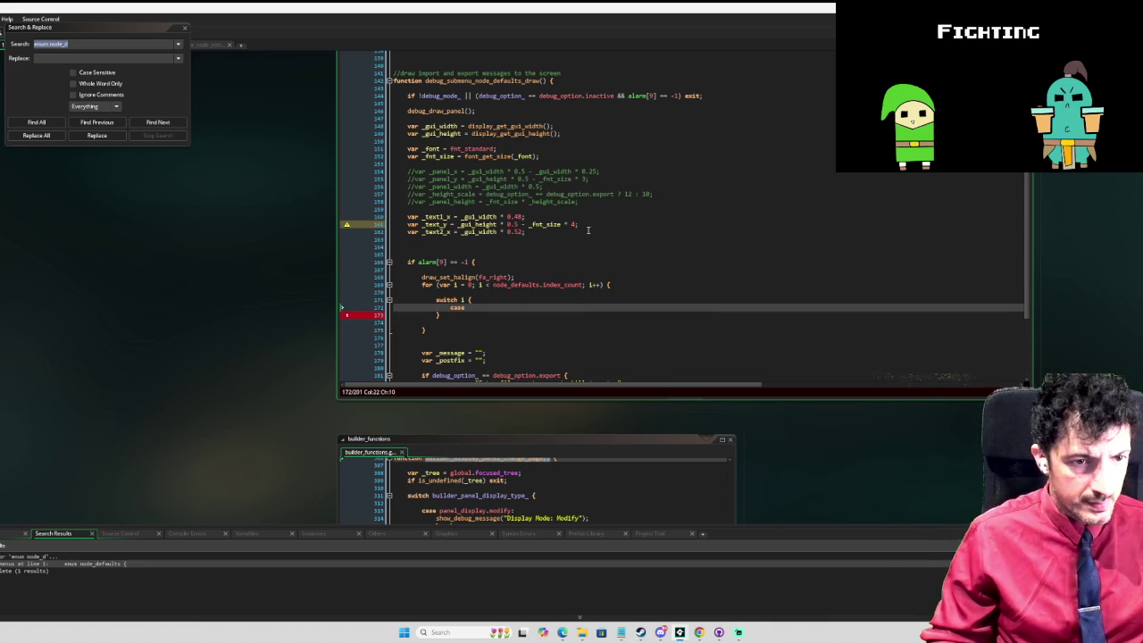
text( node_defaults.)
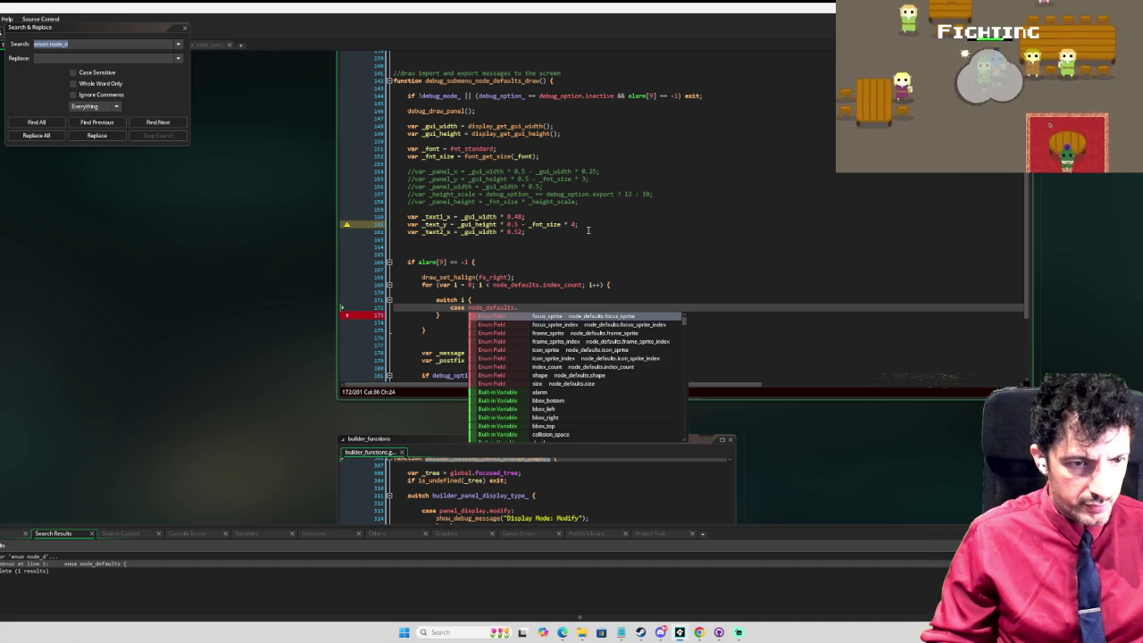
text(spri)
key(BackSpace)
key(BackSpace)
key(BackSpace)
text(frame)
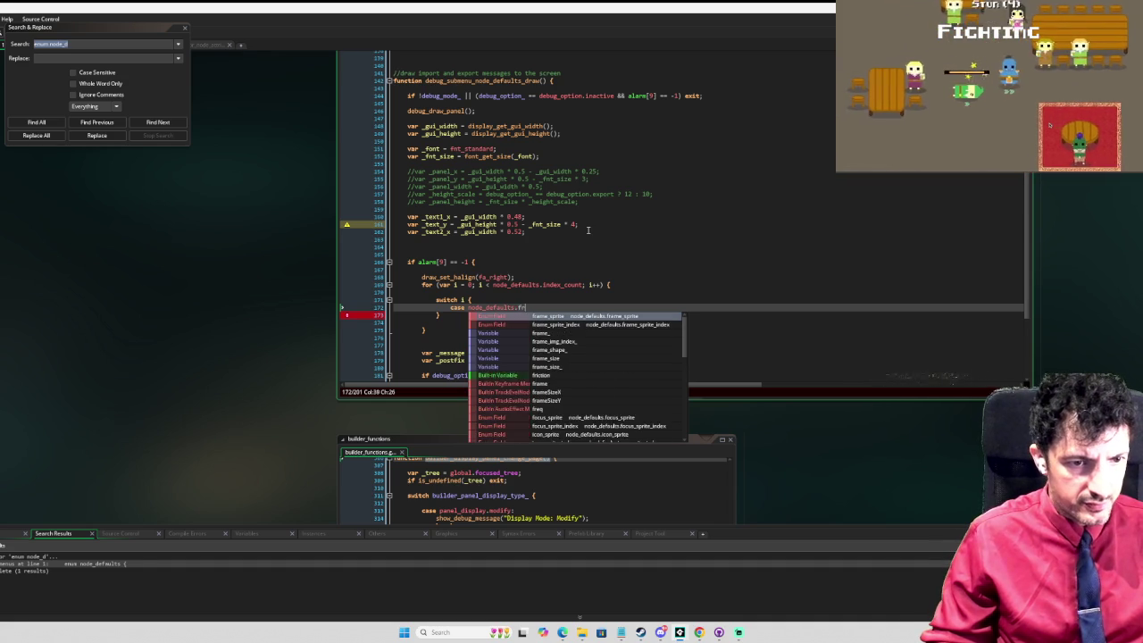
key(BackSpace)
key(BackSpace)
key(BackSpace)
text(siz)
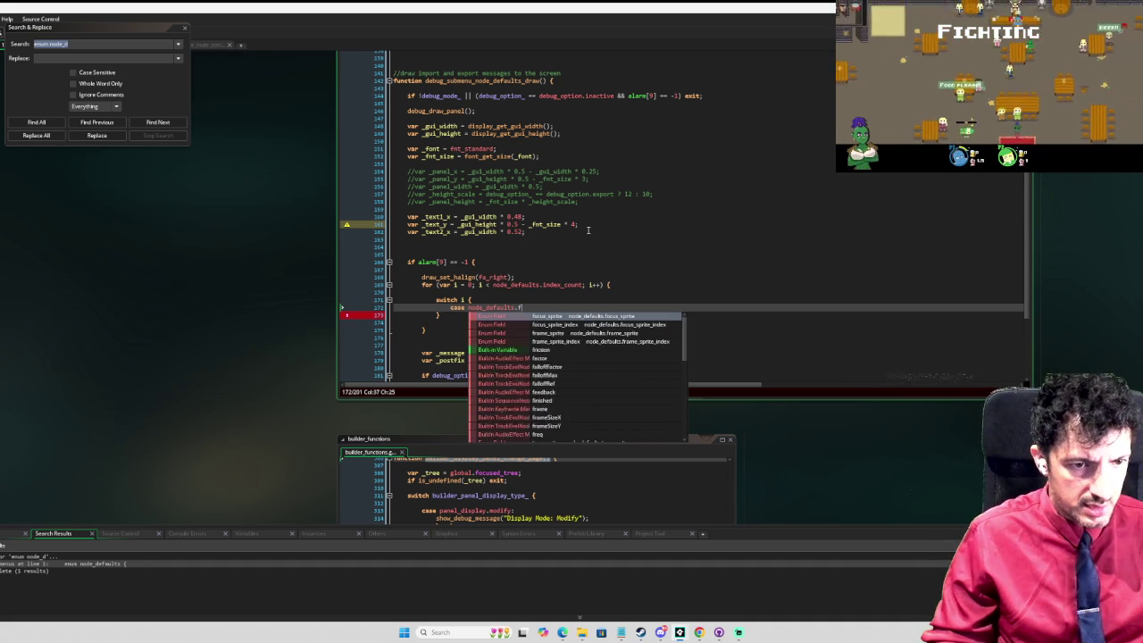
key(Return)
Step: Make the size case draw_text(_text1_x, _text_y, "Frame Size:") and then break
text(:)
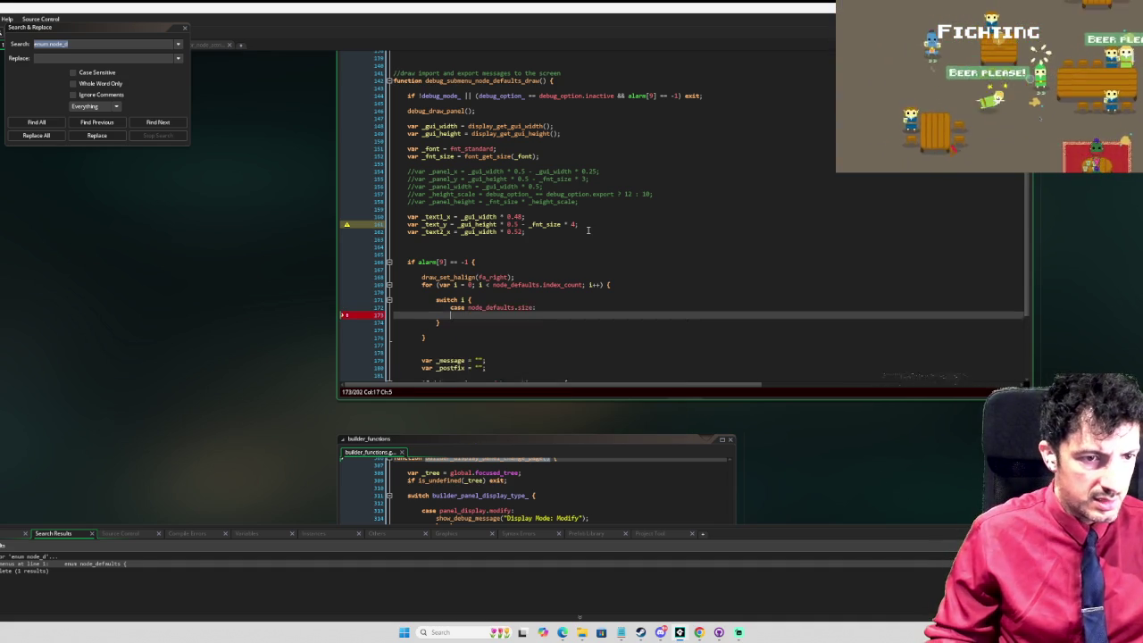
key(Return)
key(Return)
text(break;)
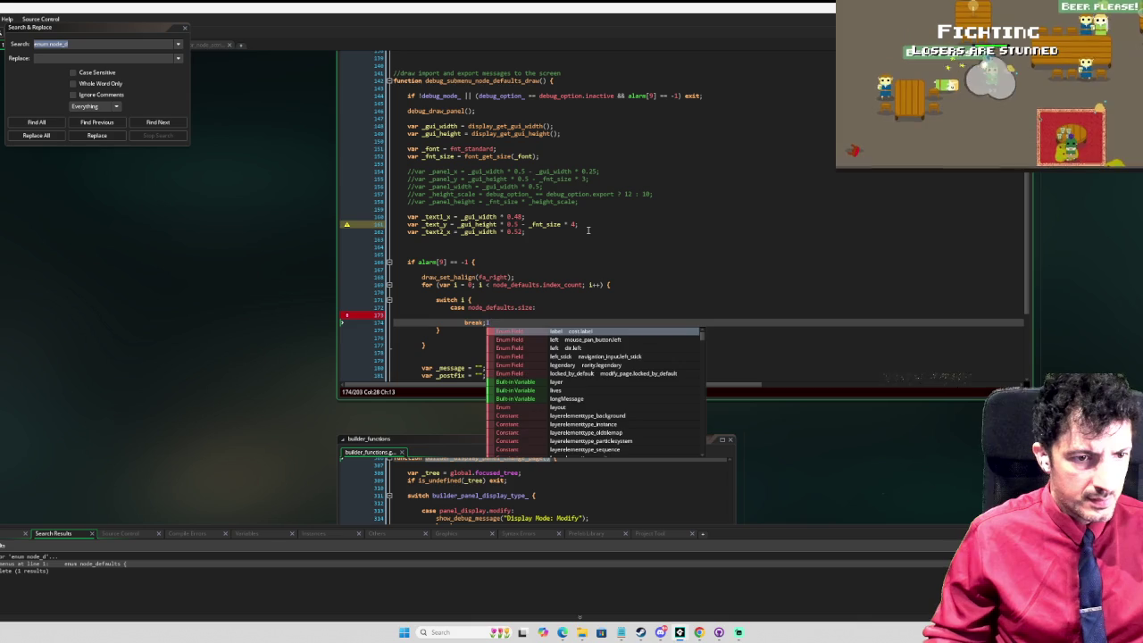
key(Up)
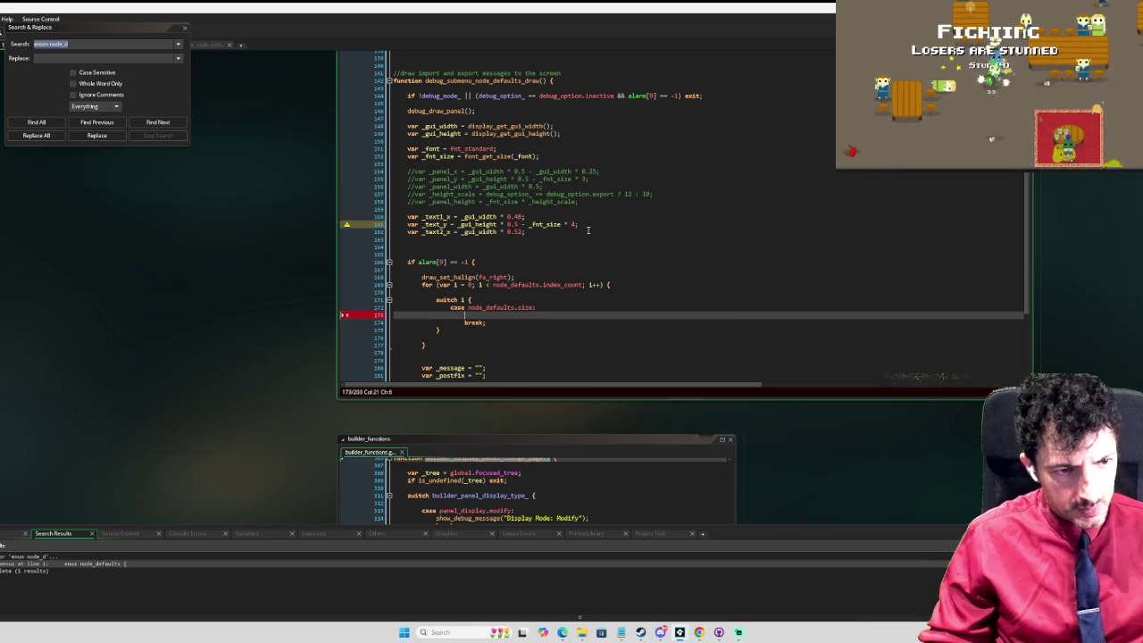
text(draw_)
key(Escape)
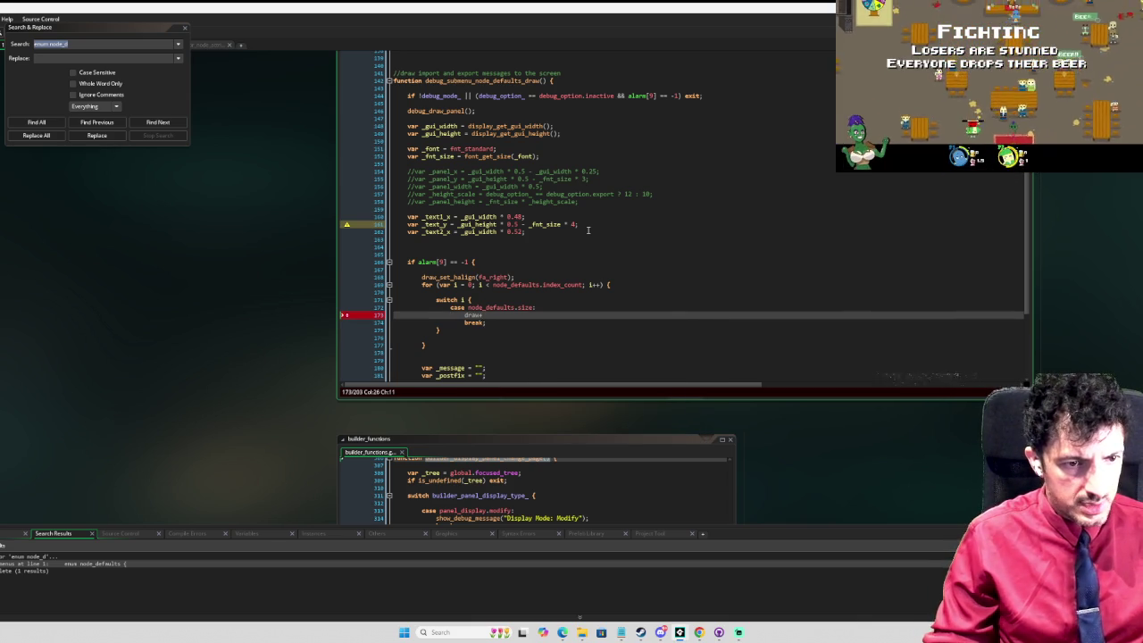
text(text)
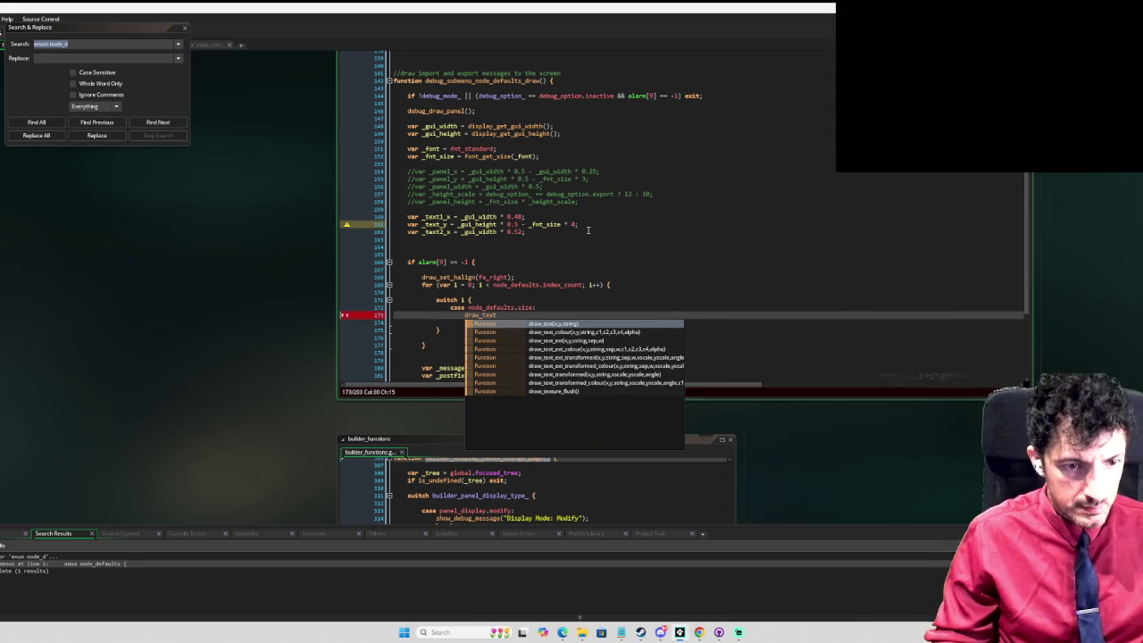
text((_t)
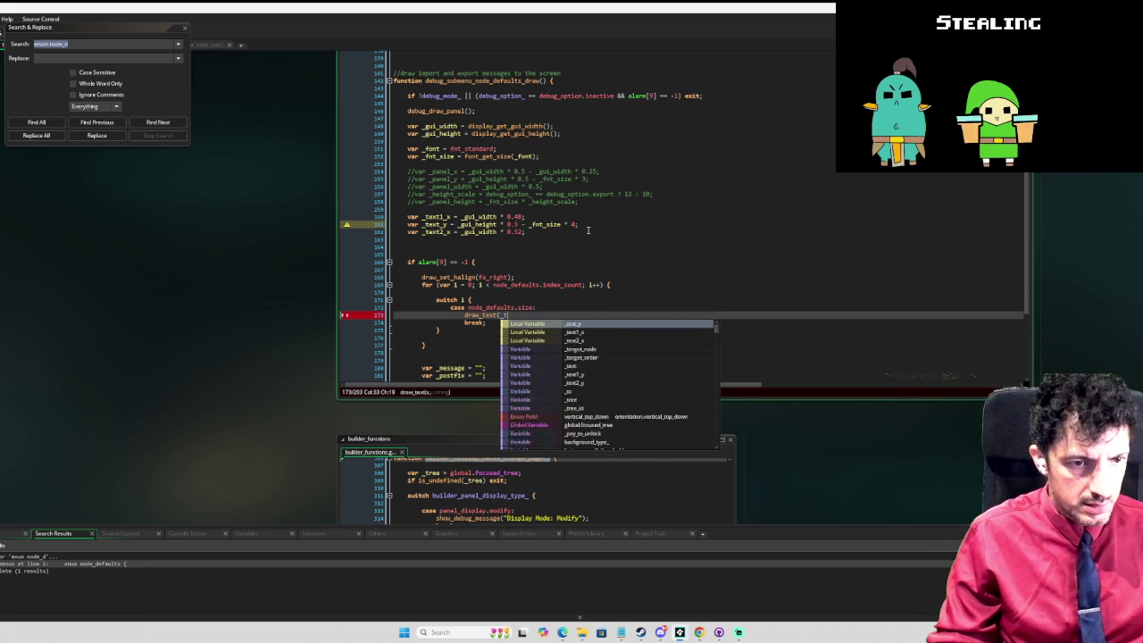
text(ext1)
key(Return)
text(, )
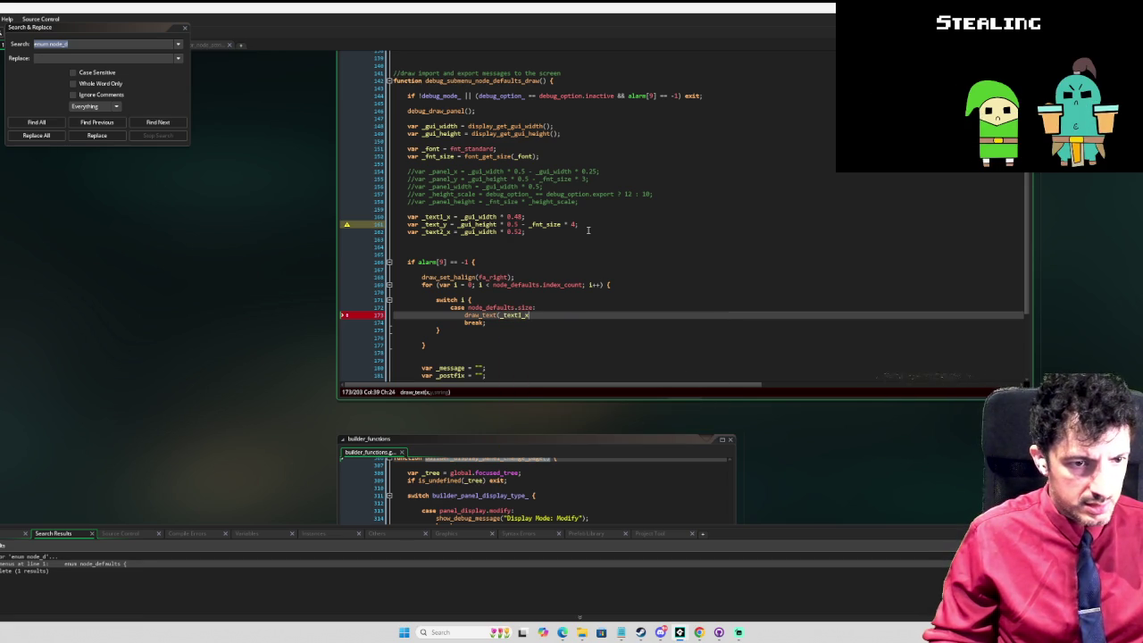
text(_text)
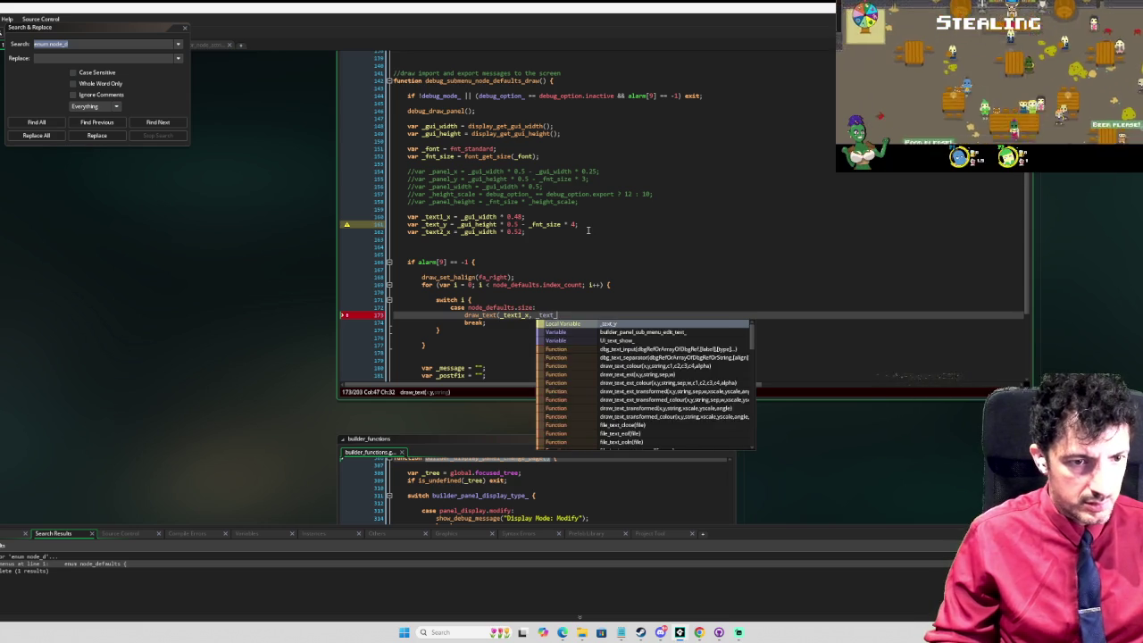
text(_y)
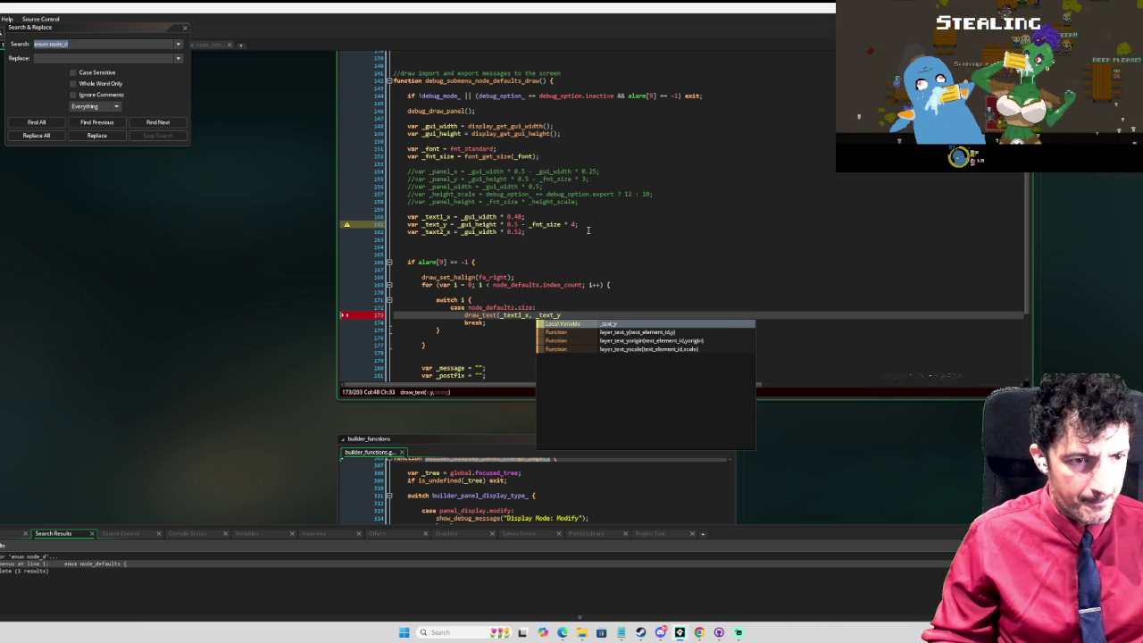
text(, )
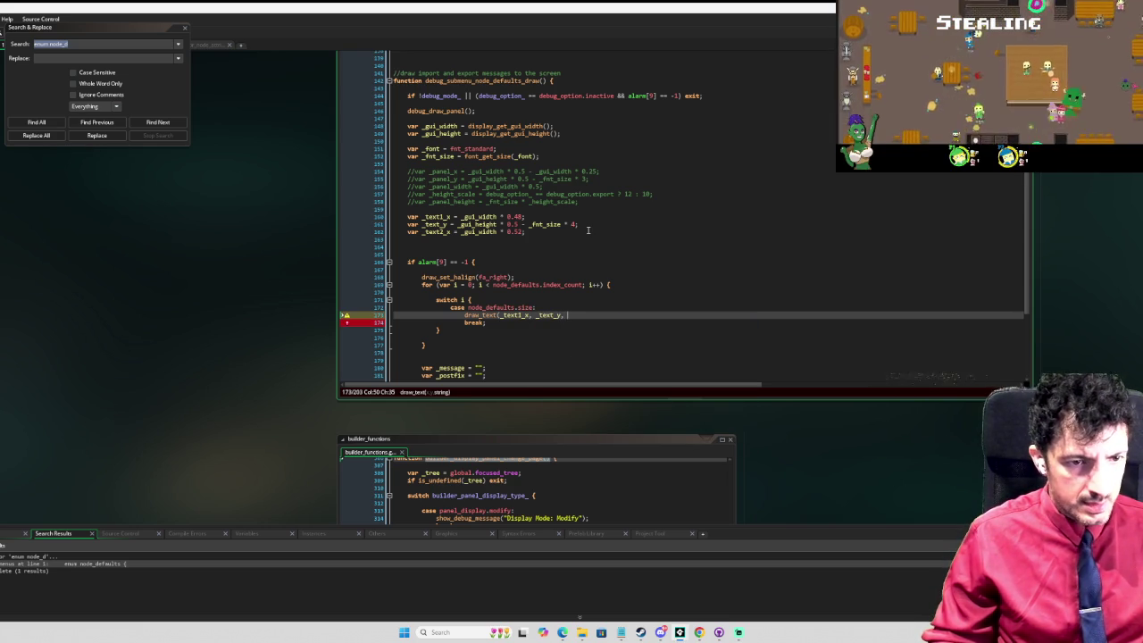
text("Frame)
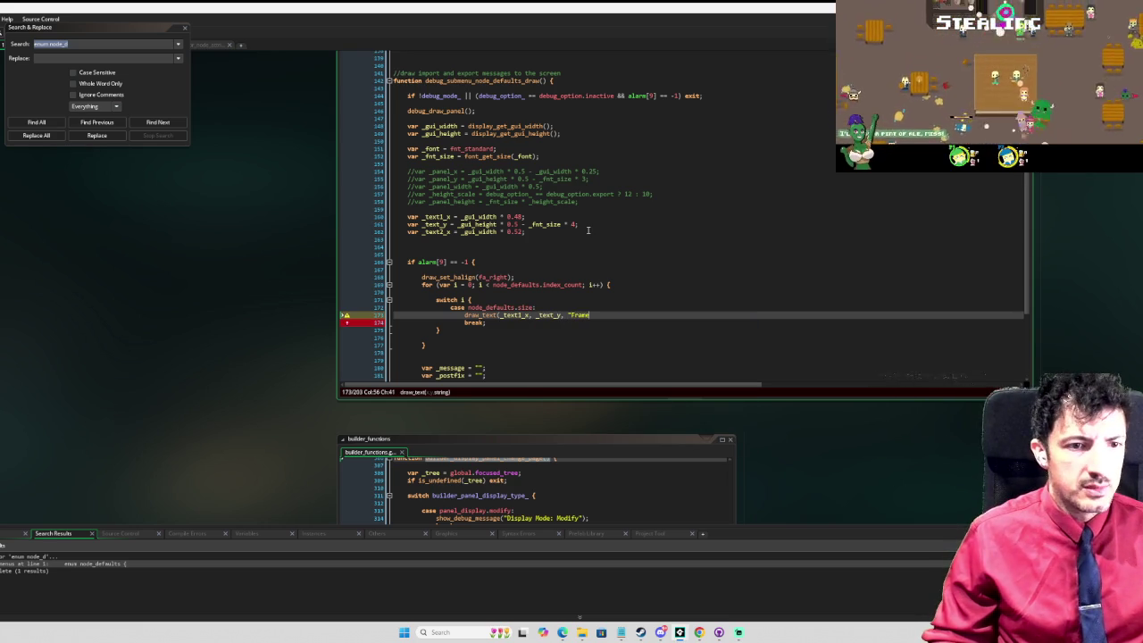
text( Size:)
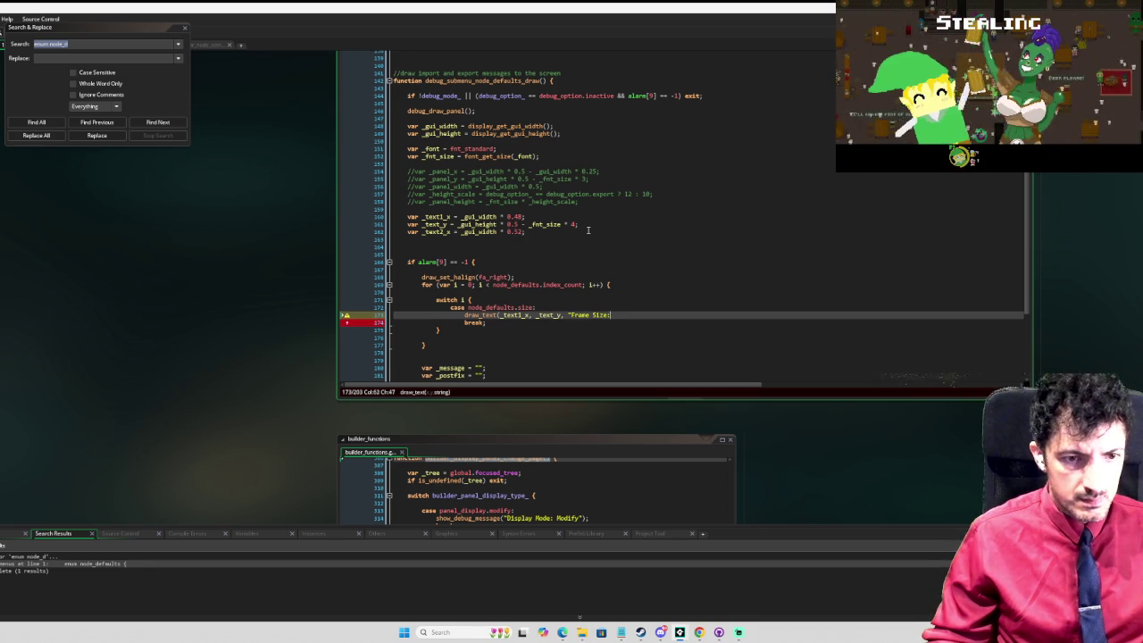
text("))
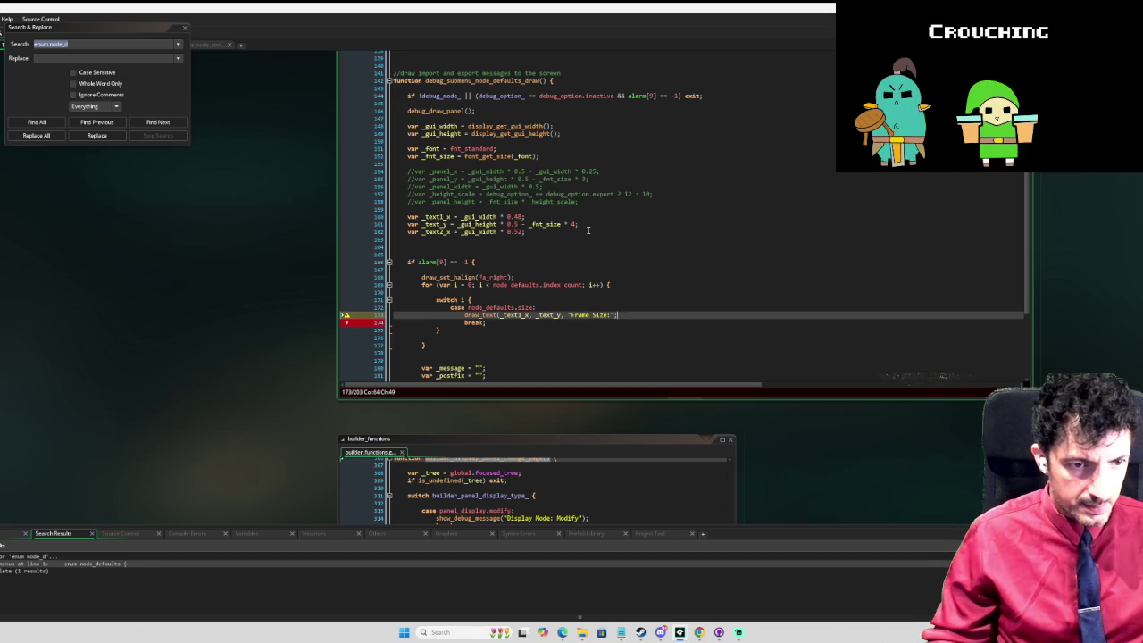
Step: Add a node_defaults.shape case with the copied draw line, its y offset by + (_fnt_size * i)
key(Down)
key(Return)
text(case)
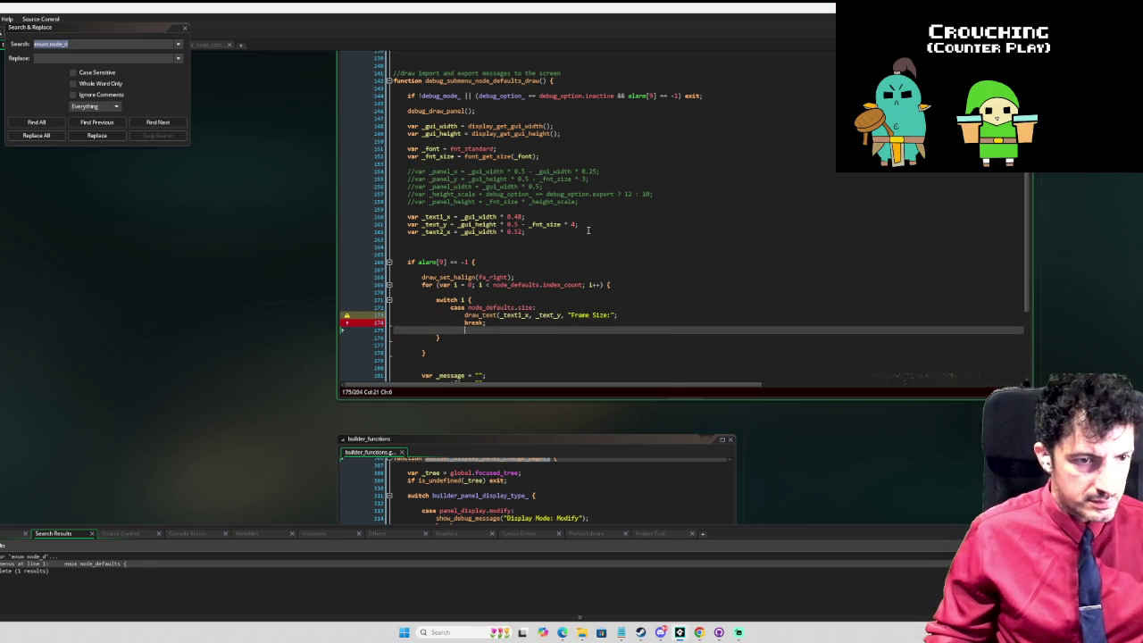
text( node)
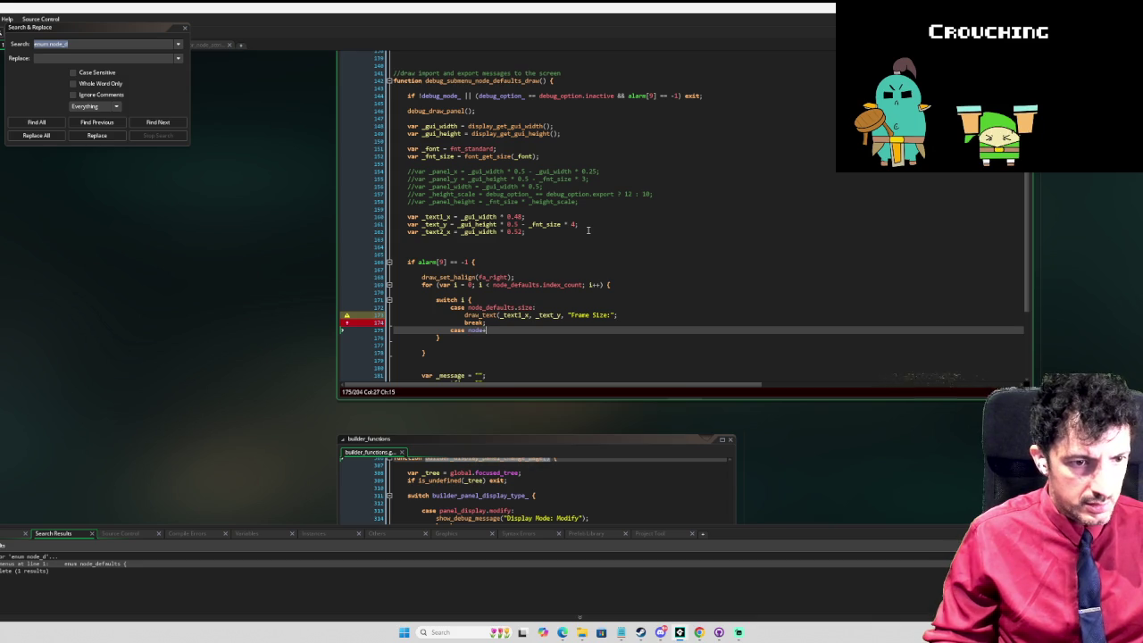
text(_defaults.)
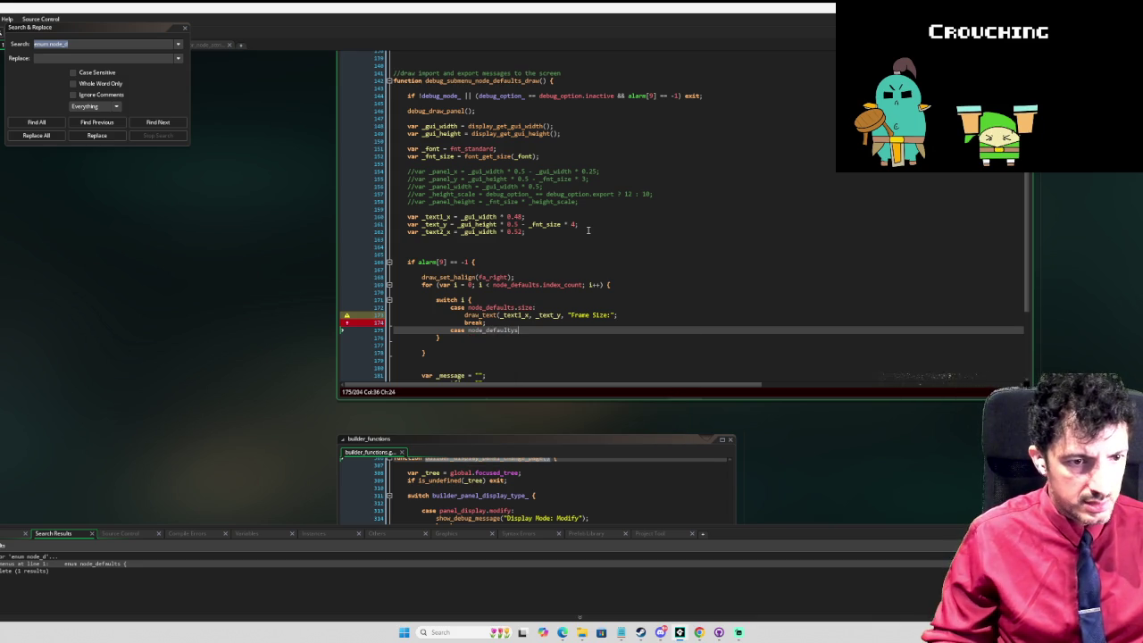
text(s.shape:)
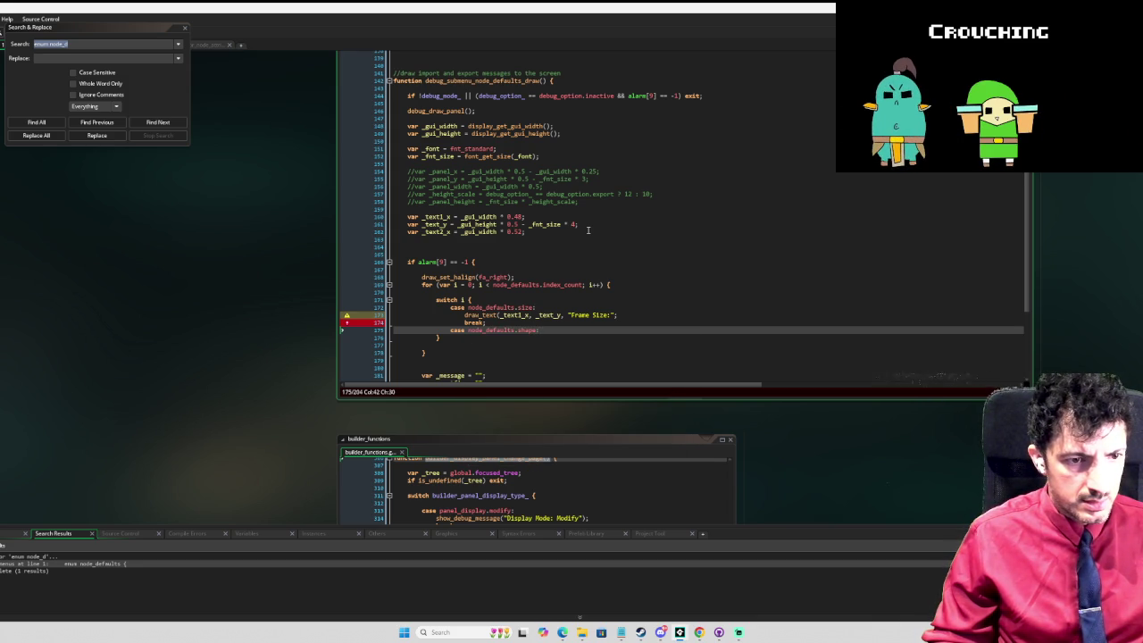
key(Return)
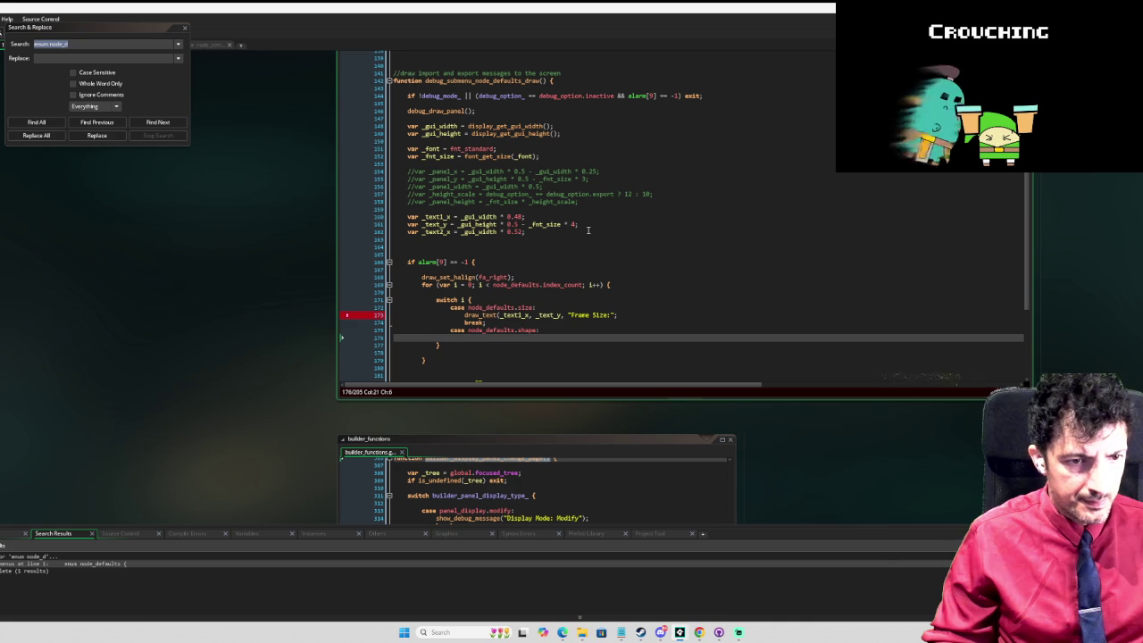
key(Up)
key(Up)
key(Up)
key(ctrl+c)
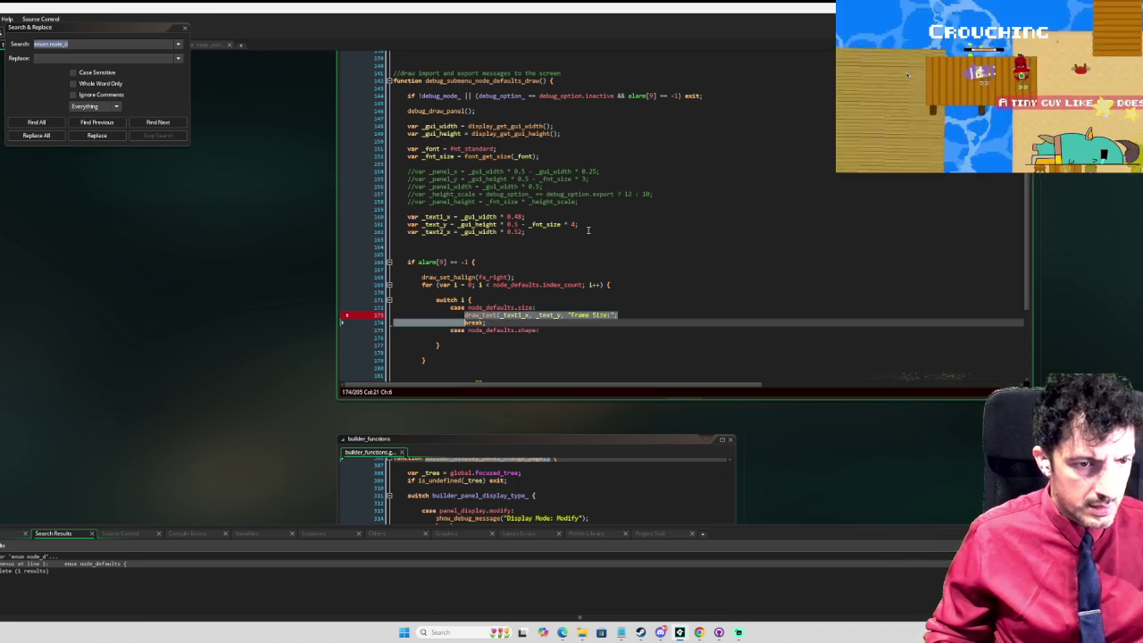
key(Down)
key(Down)
key(Down)
key(ctrl+v)
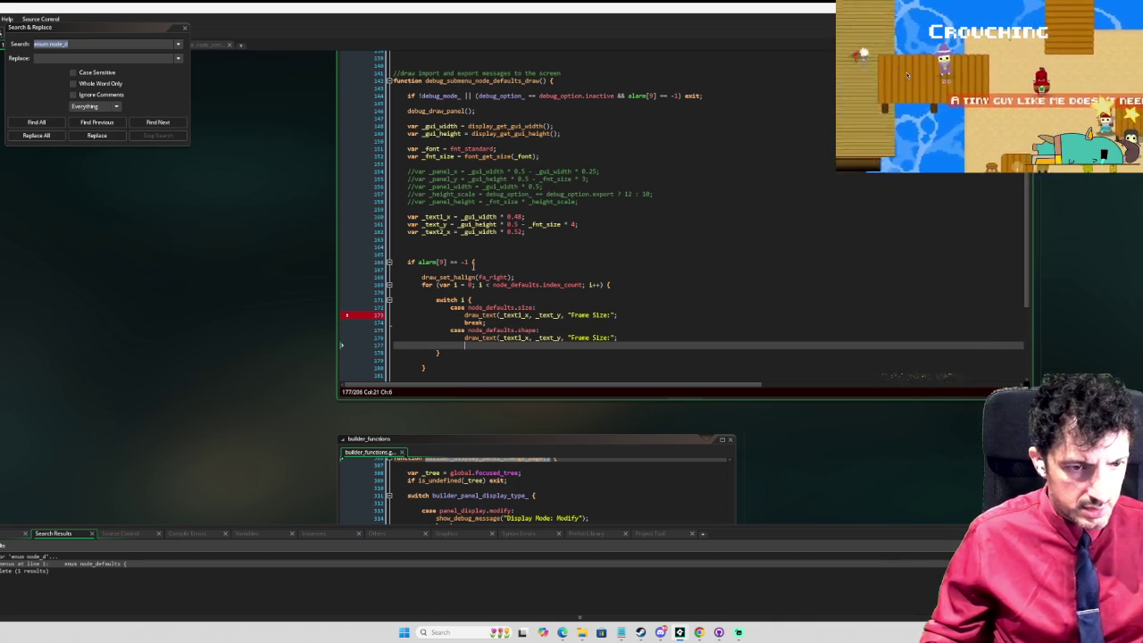
click(563, 338)
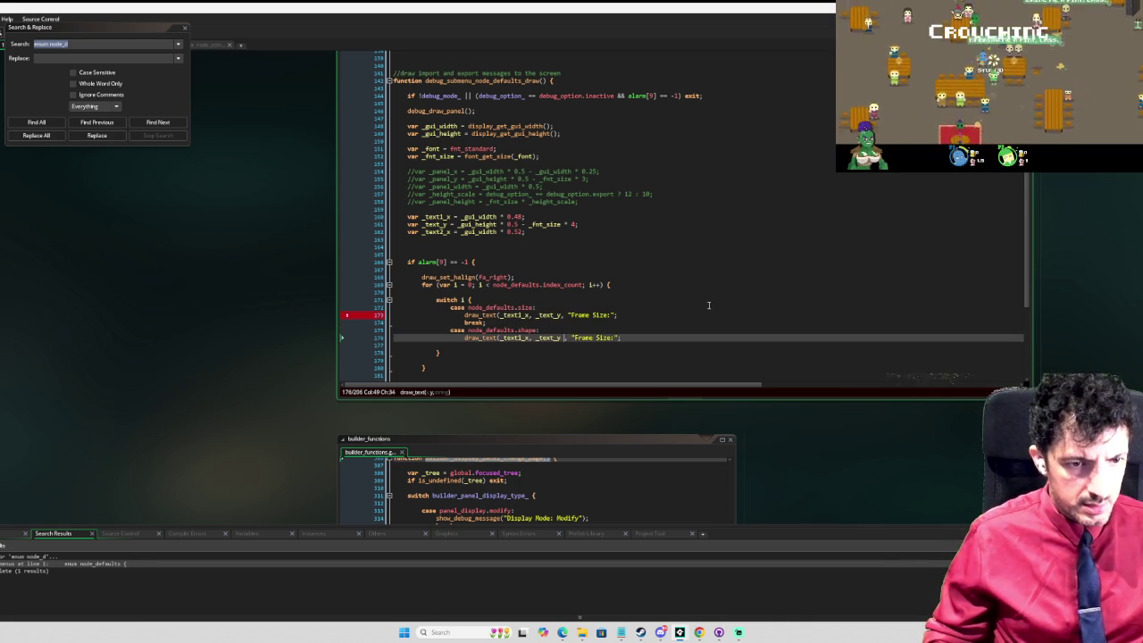
text(+ (_)
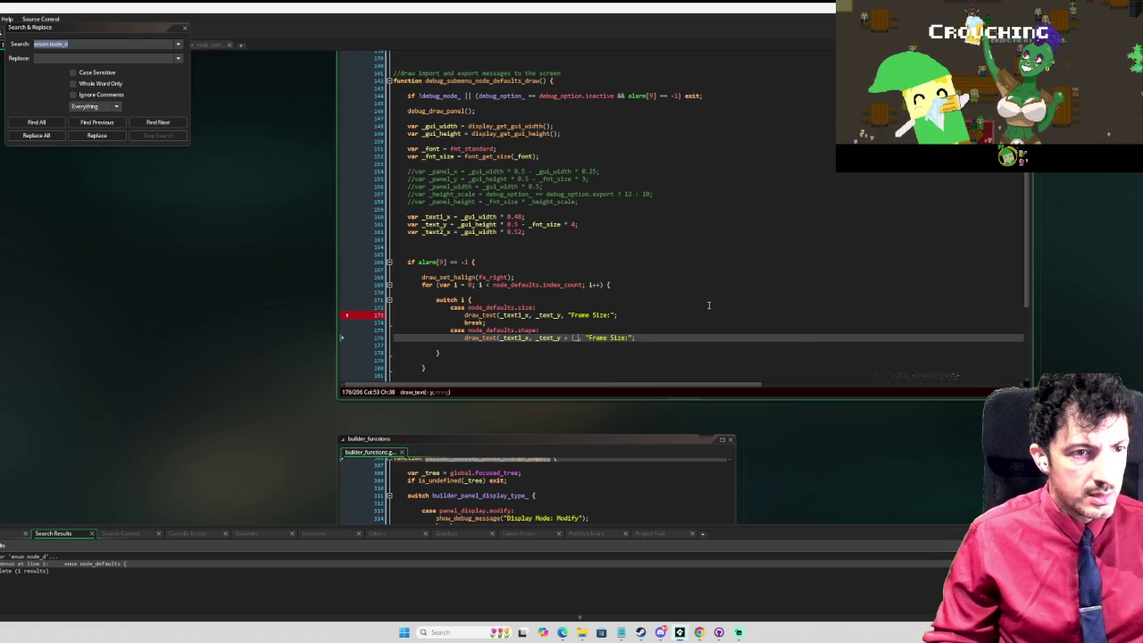
text(fnt_size )
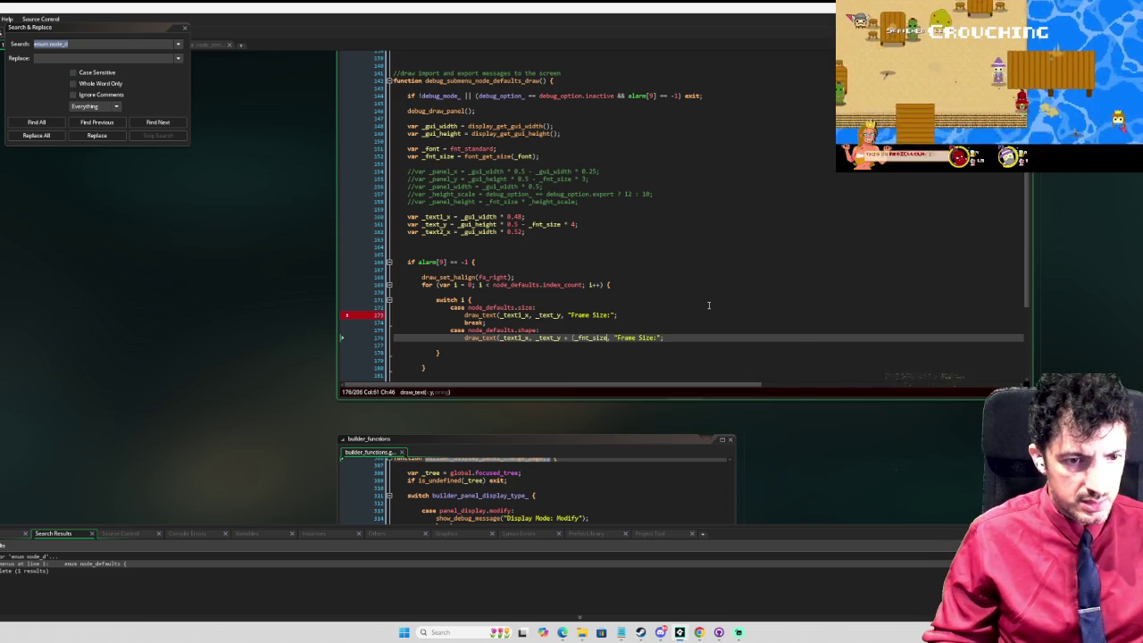
text(* i)
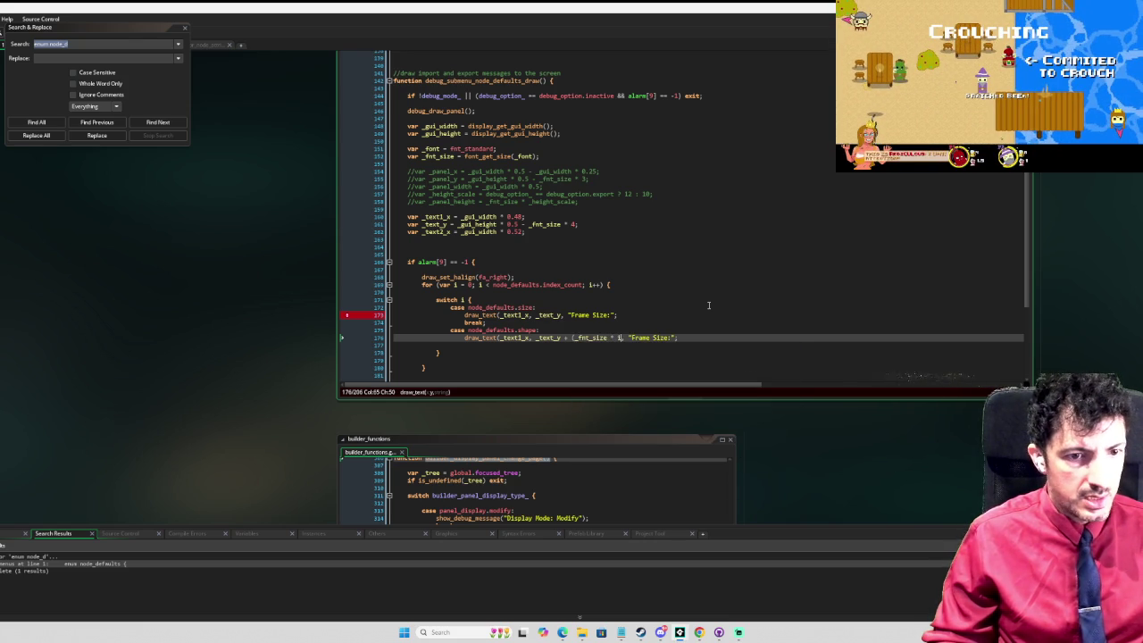
text())
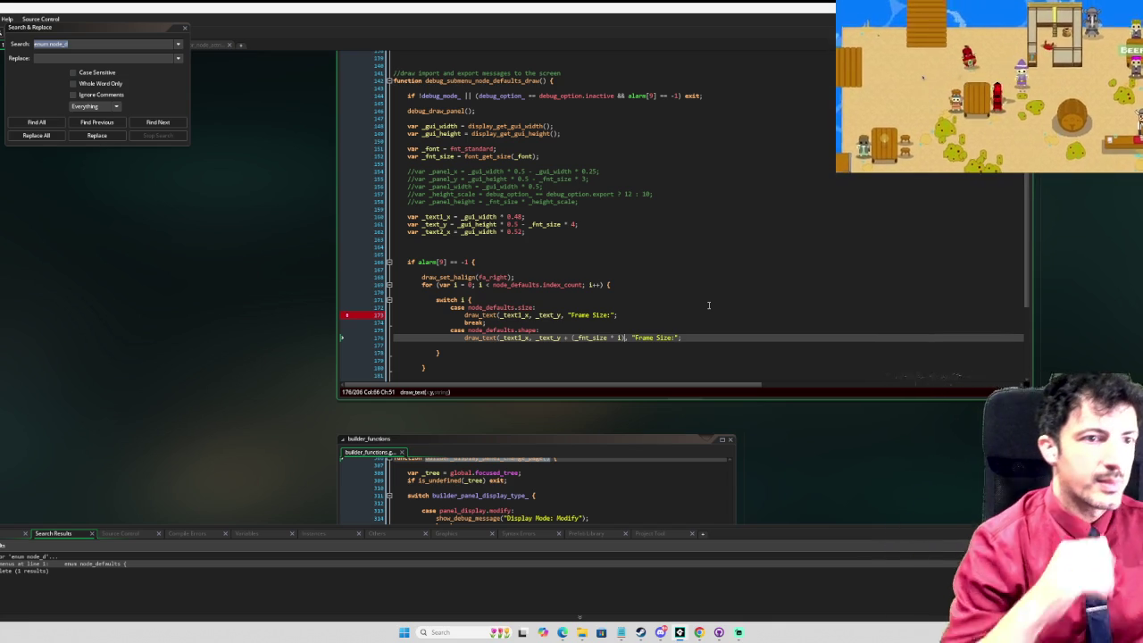
click(537, 231)
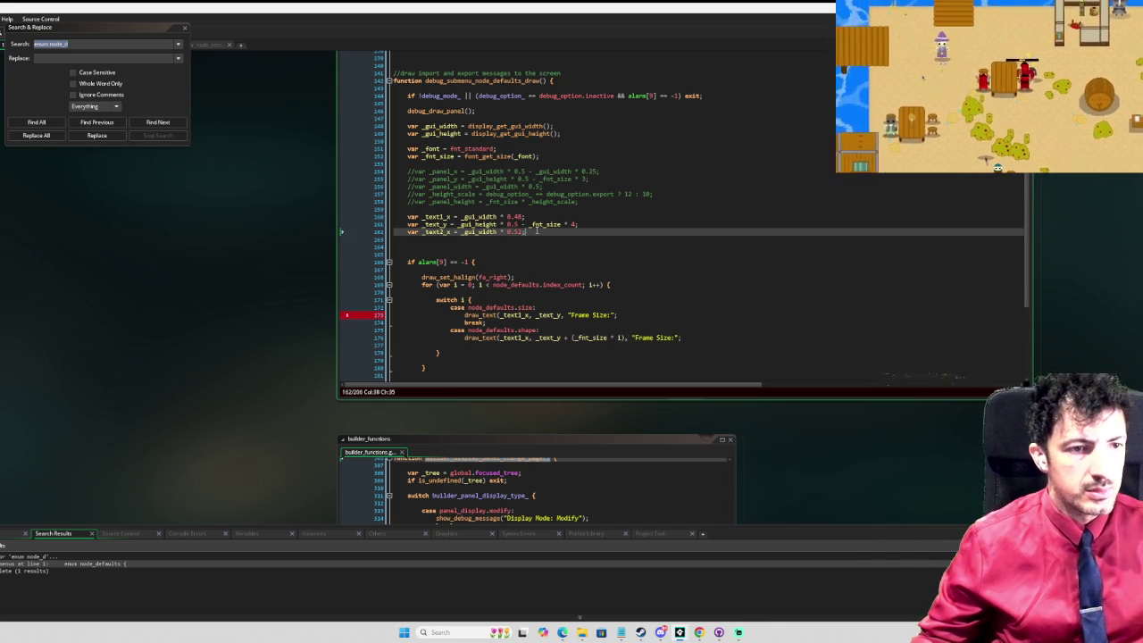
Step: Declare 'var _ybuffer = _fnt_size * 0.5;' on a new line below _text2_x
key(Return)
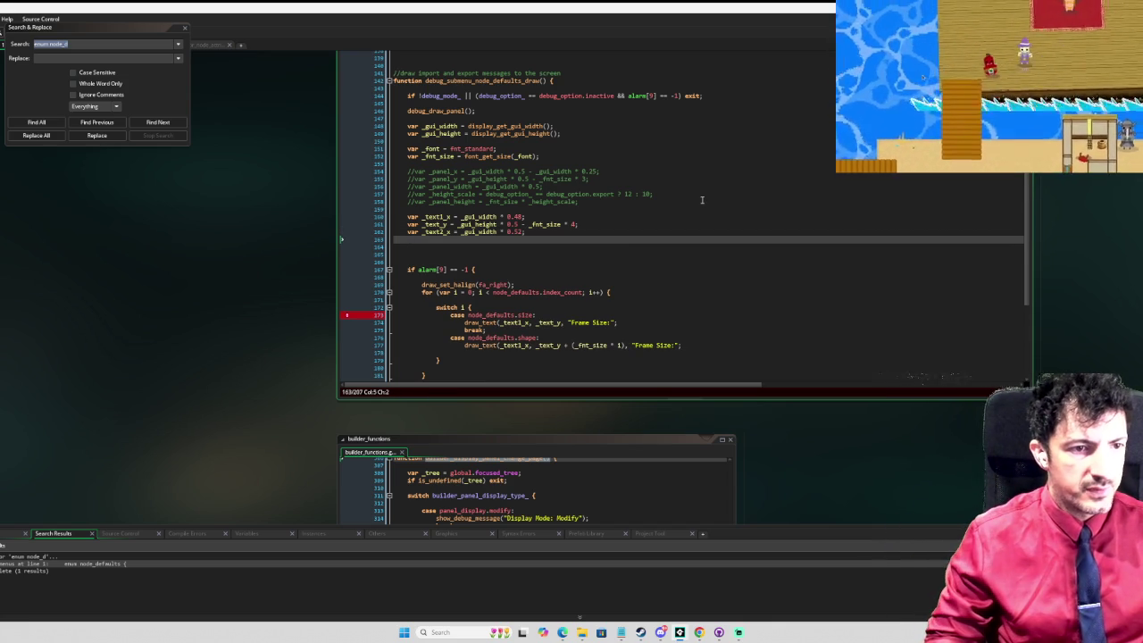
text(var _ybuf)
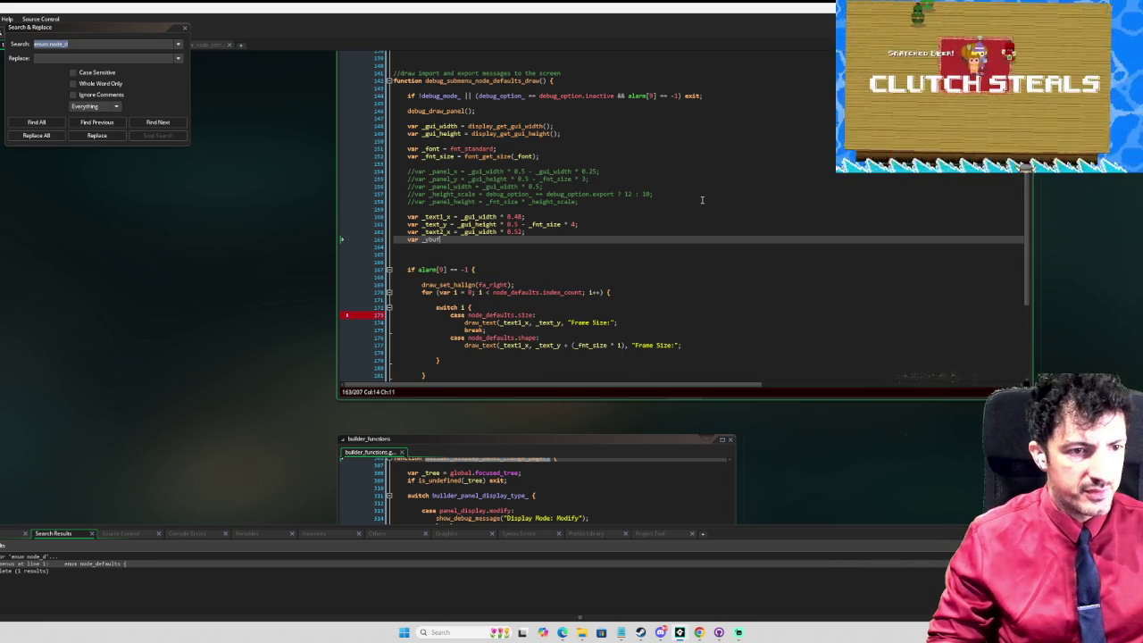
text(fer = )
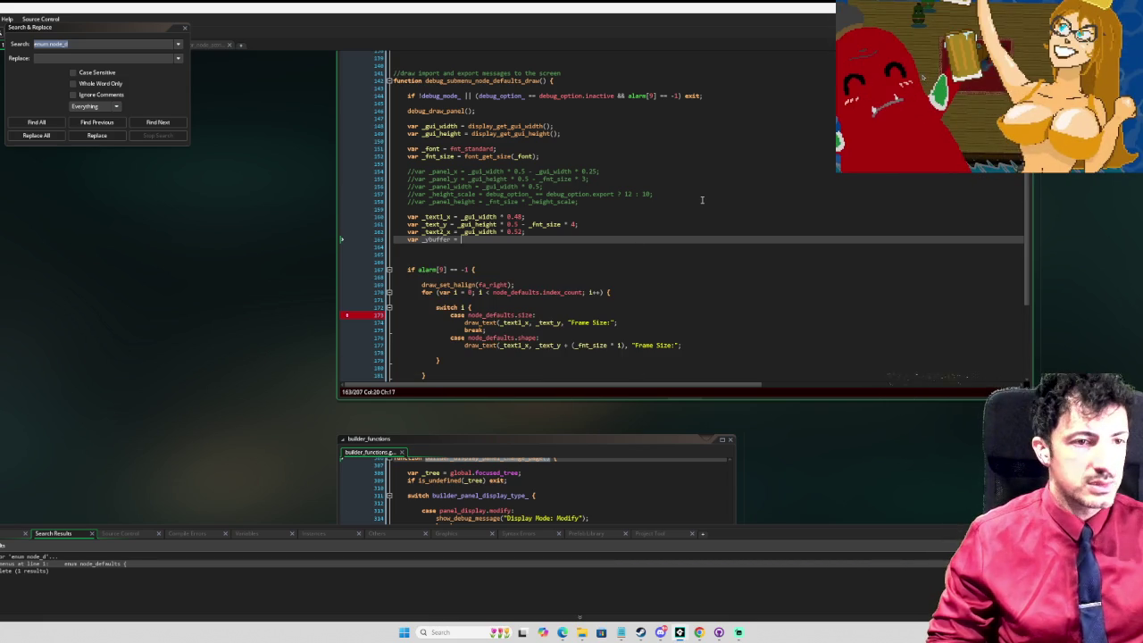
text(_fnt_size * 1.5;)
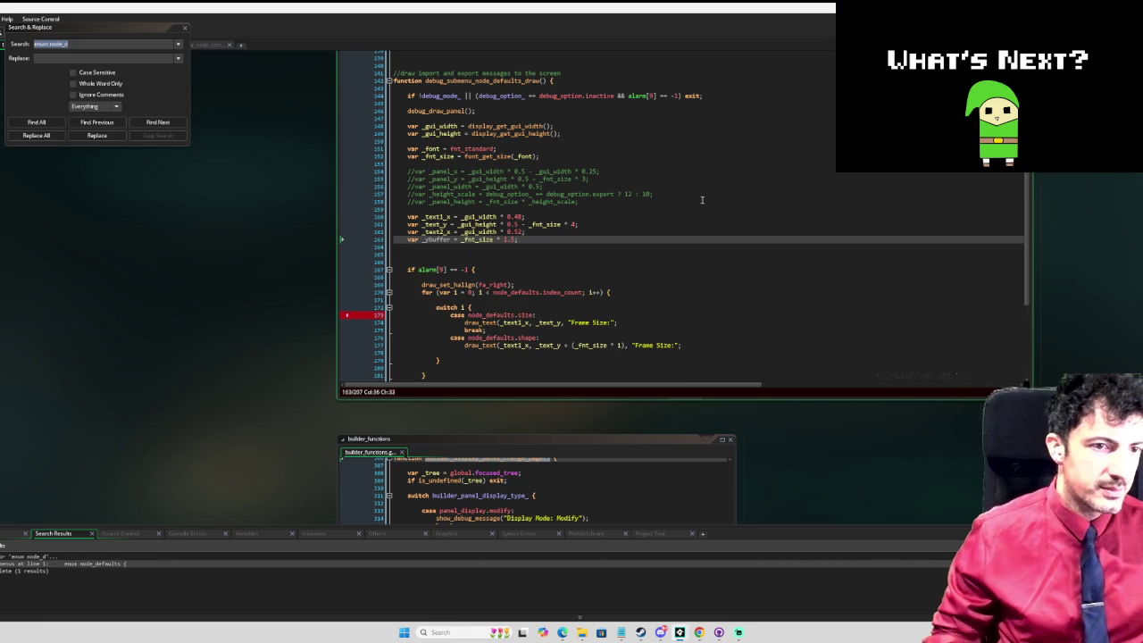
key(BackSpace)
key(BackSpace)
key(BackSpace)
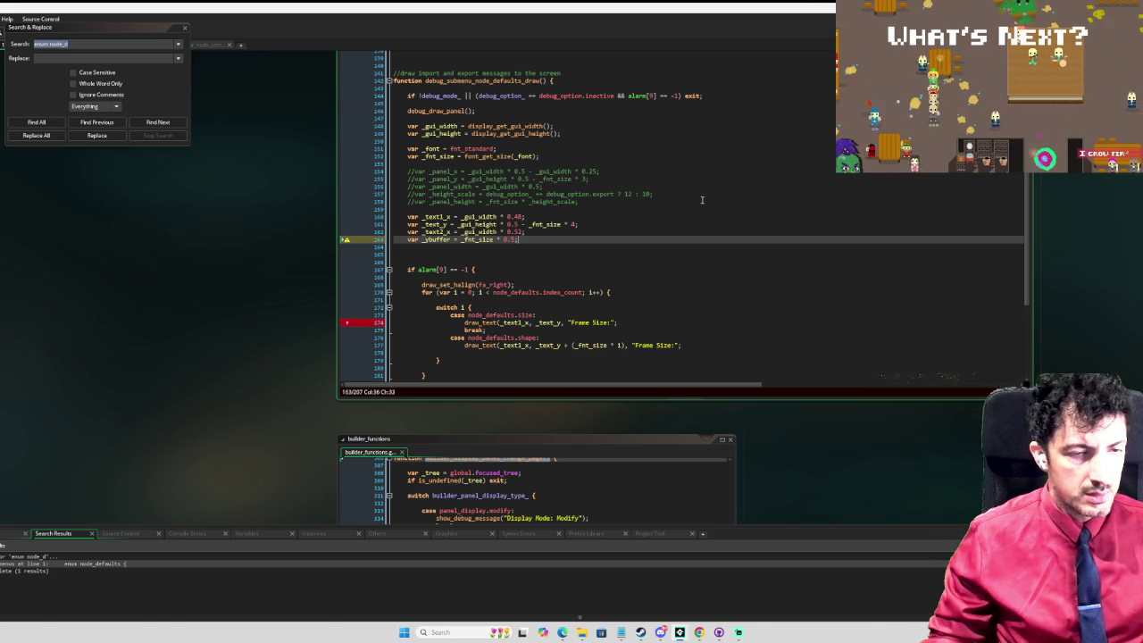
double_click(436, 239)
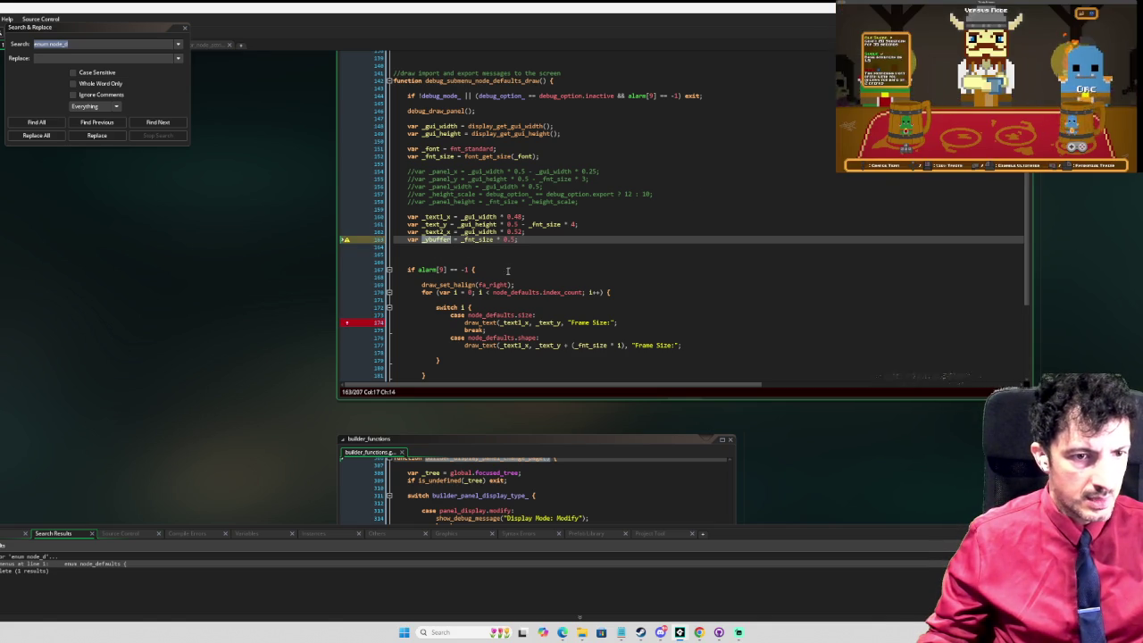
click(574, 345)
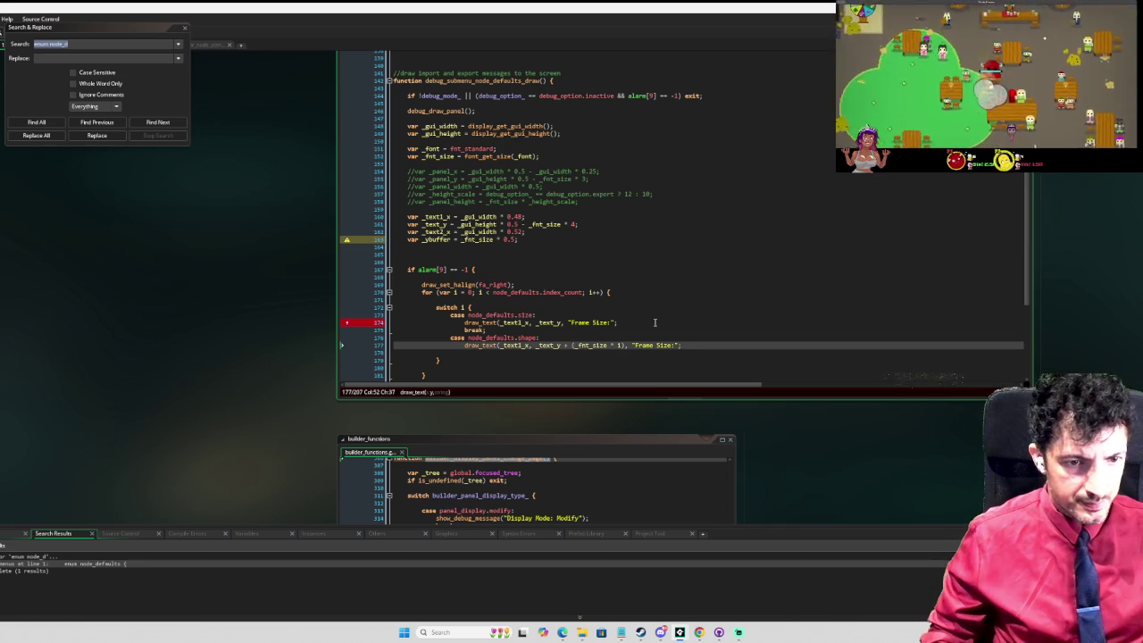
Step: Offset the shape case's y position by (_fnt_size + _ybuffer) * 1 for the Shape label
key(ctrl+Right)
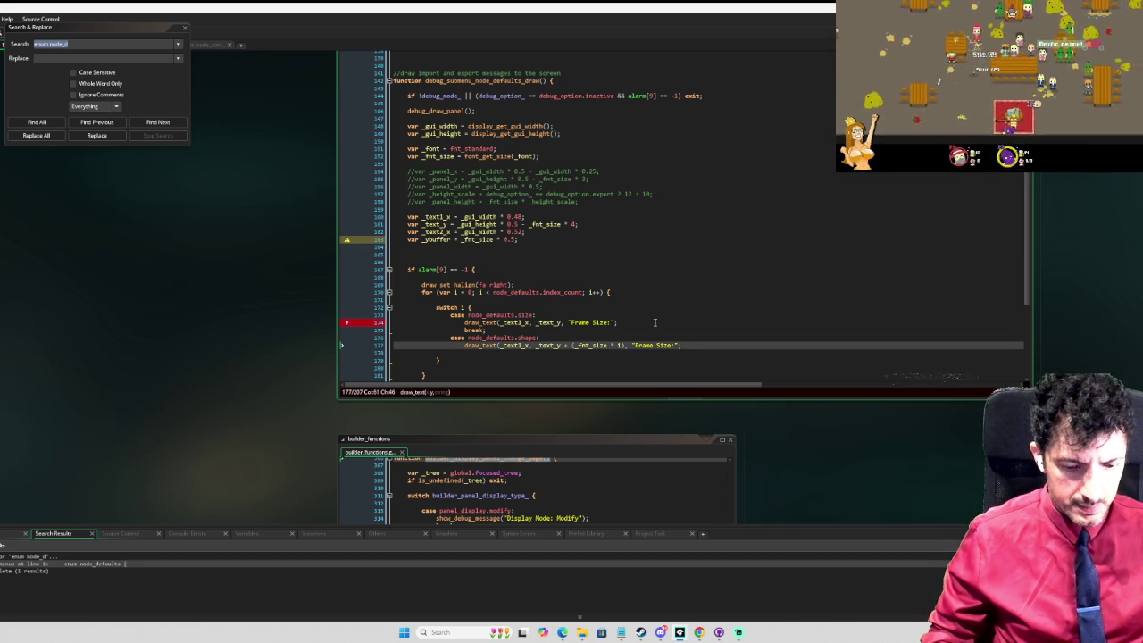
text((_fnt_size)
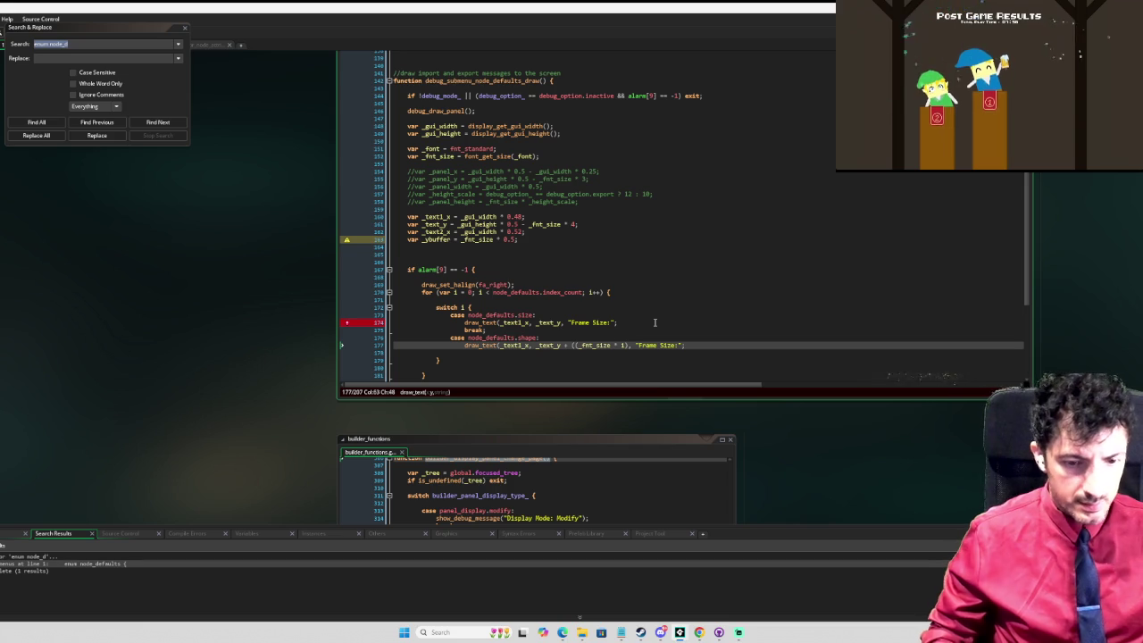
text( + _ybuffer))
key(BackSpace)
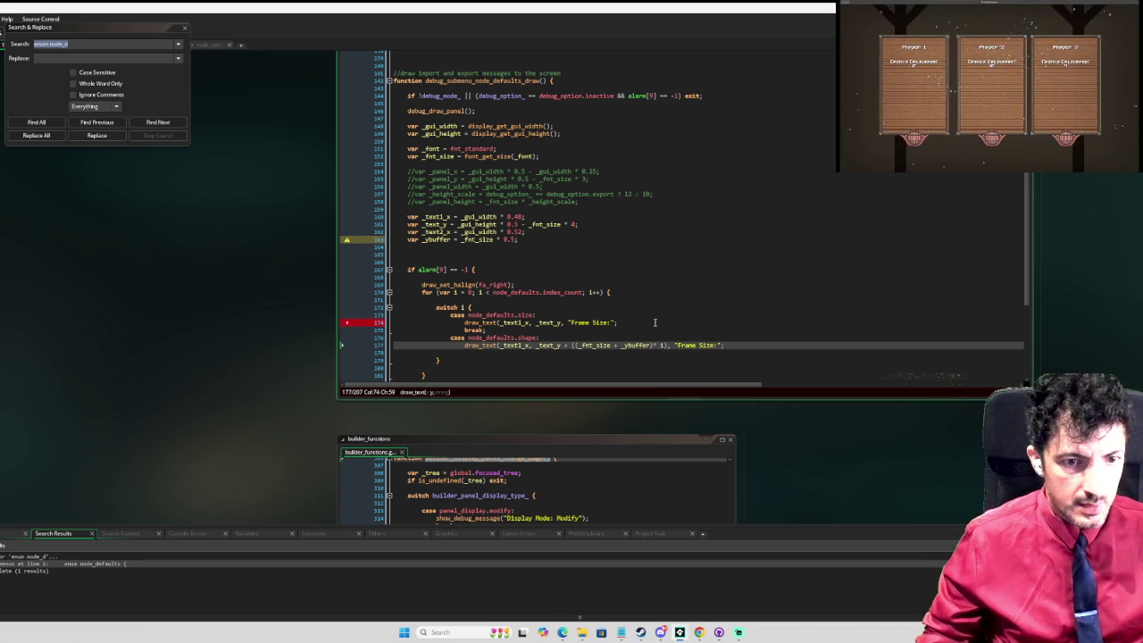
text())
text(Shape)
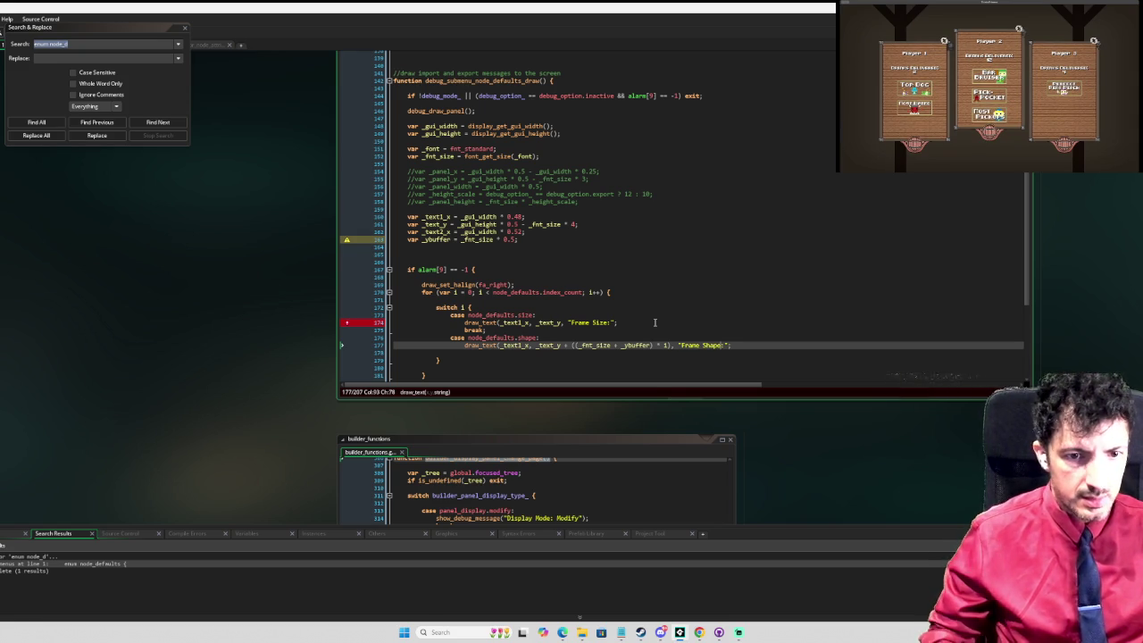
key(Down)
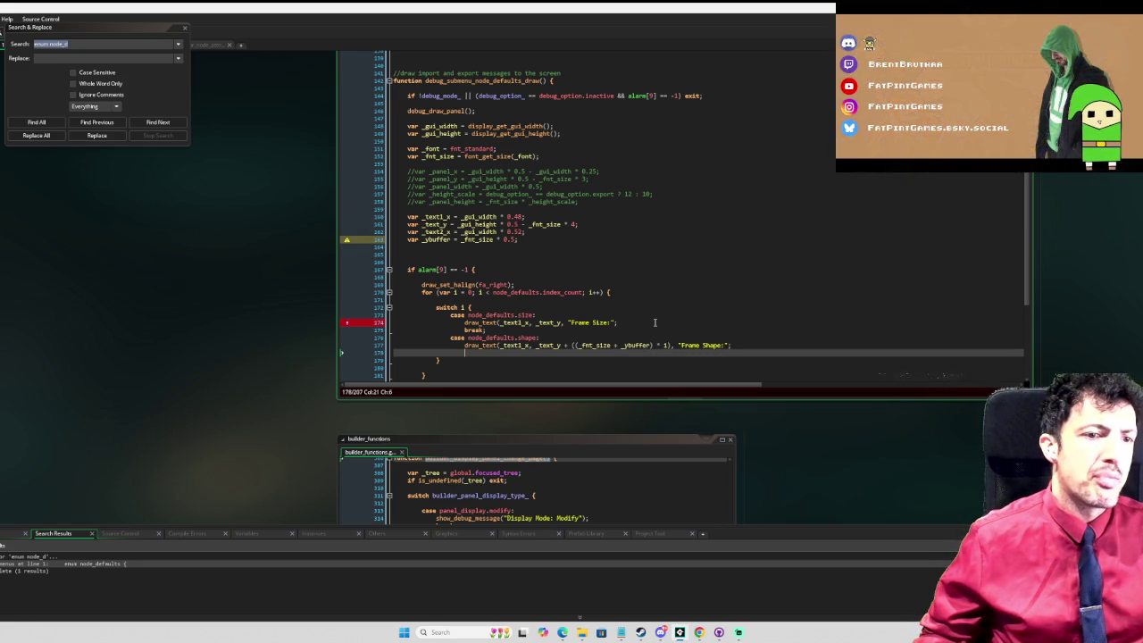
Step: Close the Frame Size and Frame Shape draw_text calls with their parentheses and semicolons
scroll(590, 321, down, 1)
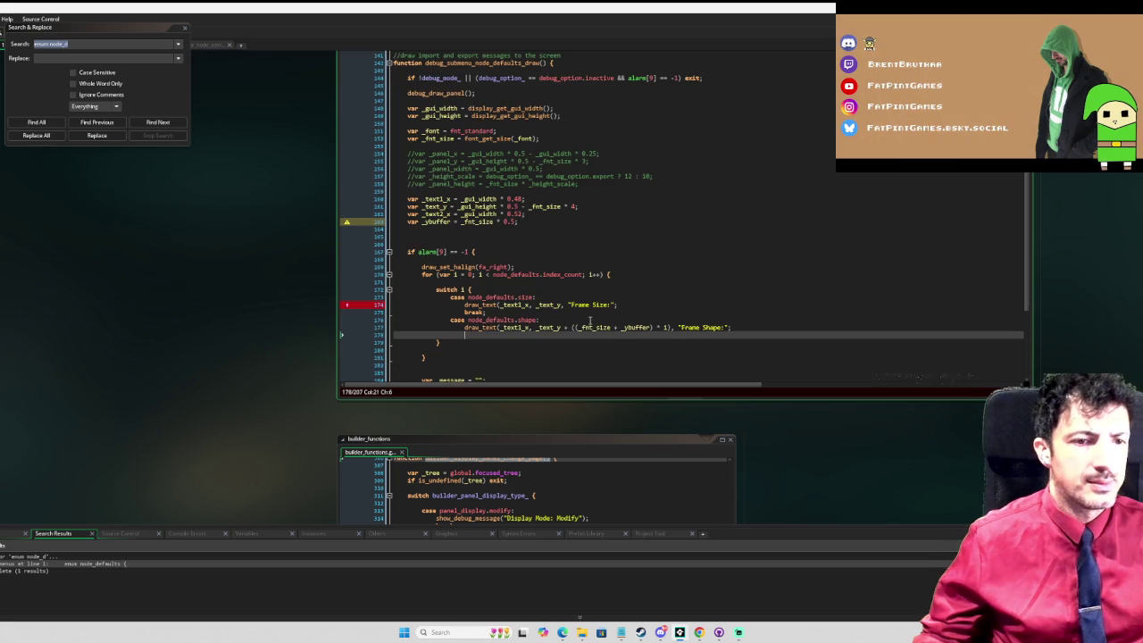
click(613, 304)
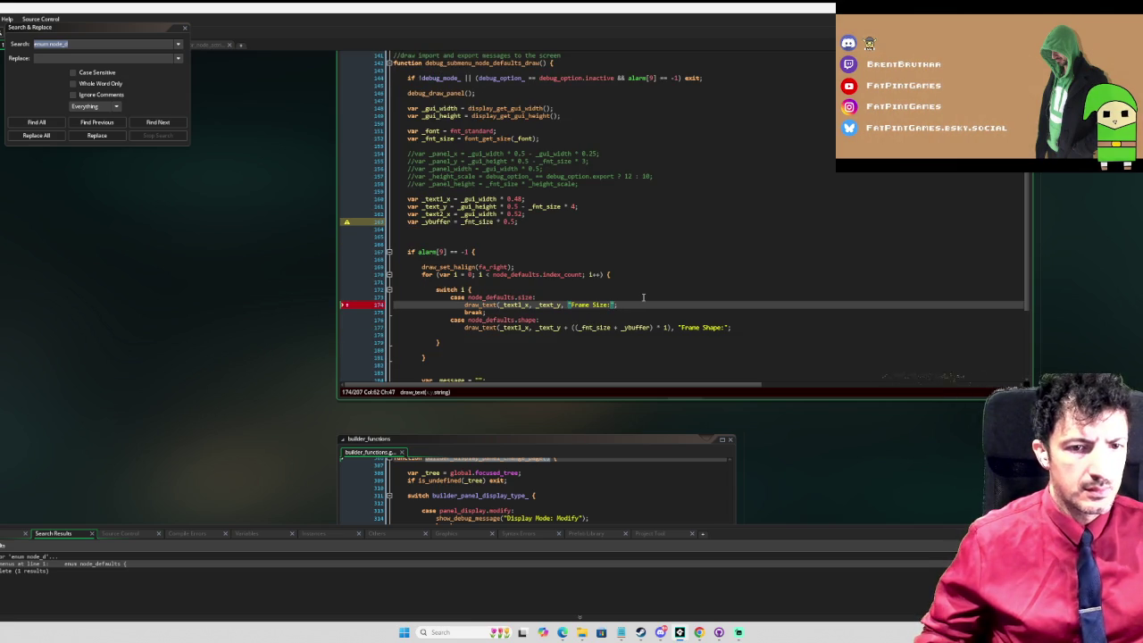
text(");)
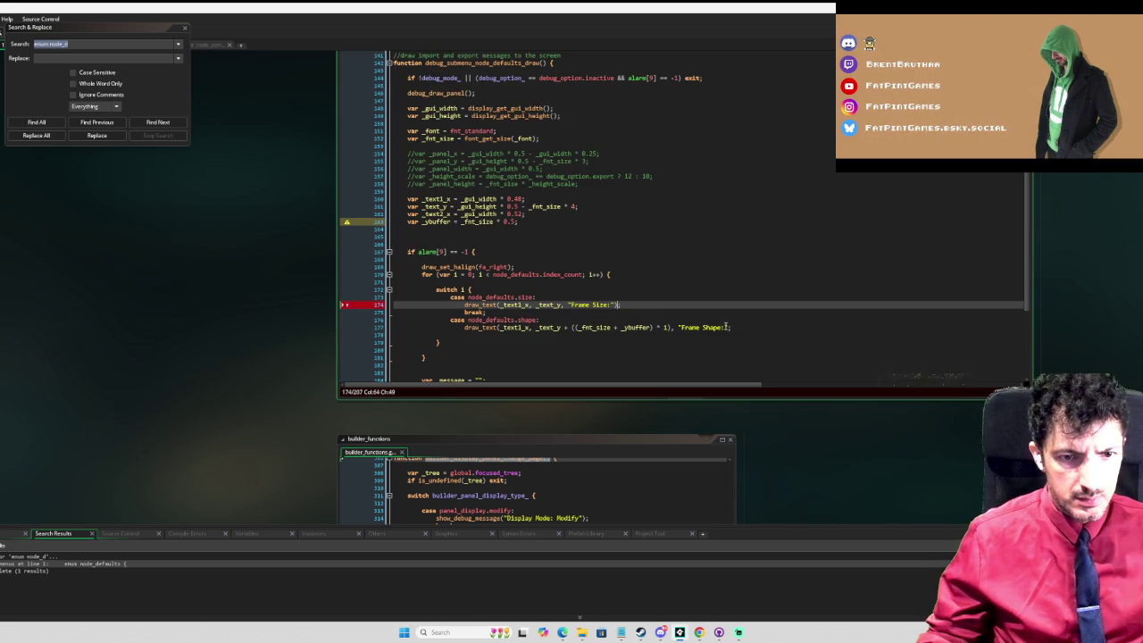
click(725, 327)
text())
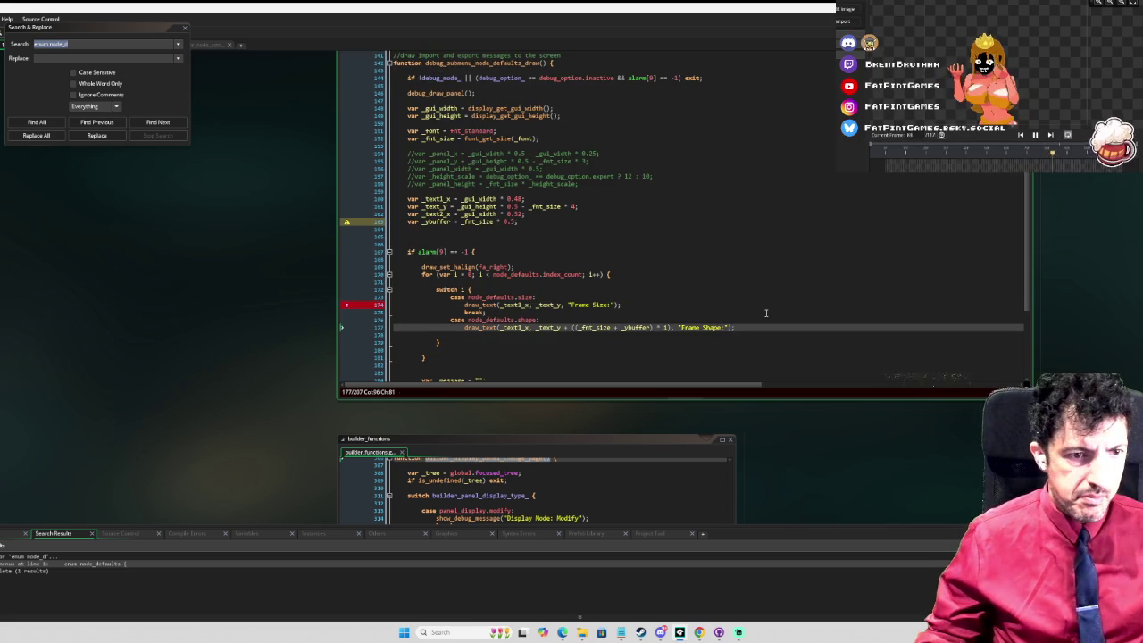
click(542, 335)
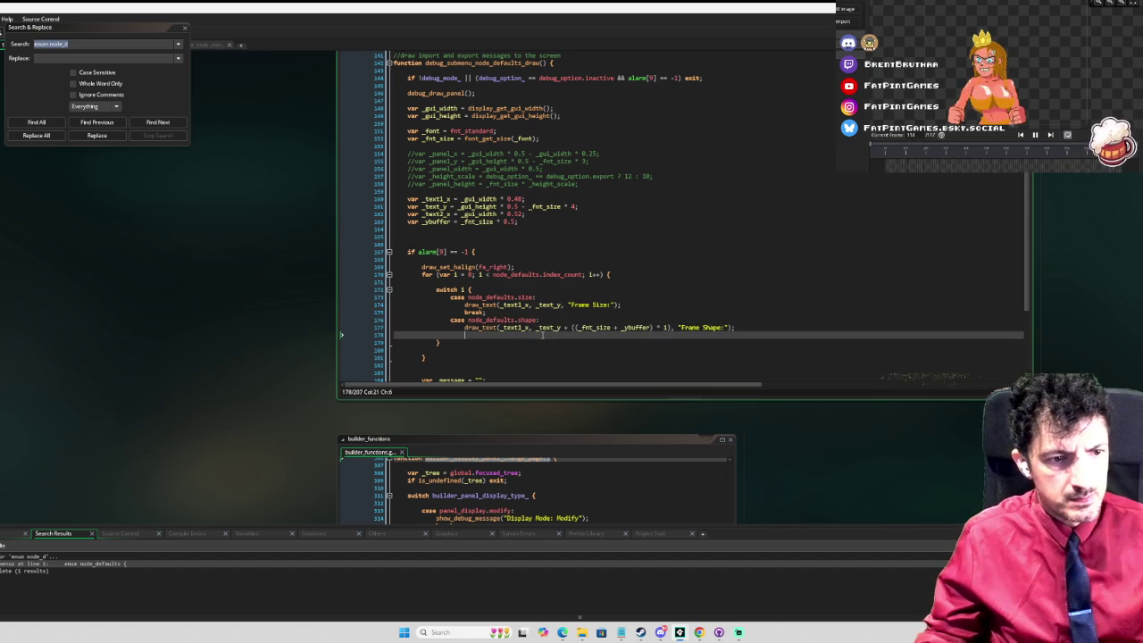
text(break;)
key(Page_Up)
key(Page_Up)
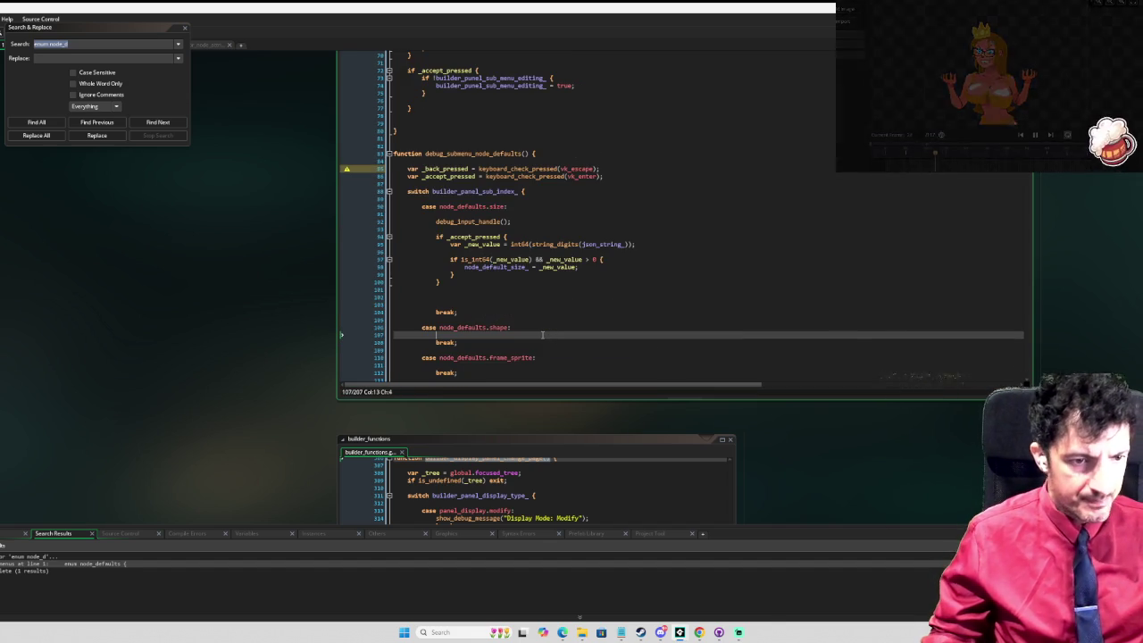
Step: Review the shape case code and select the leftover export/import message block below it
key(Page_Up)
key(Page_Up)
key(Page_Down)
key(Page_Down)
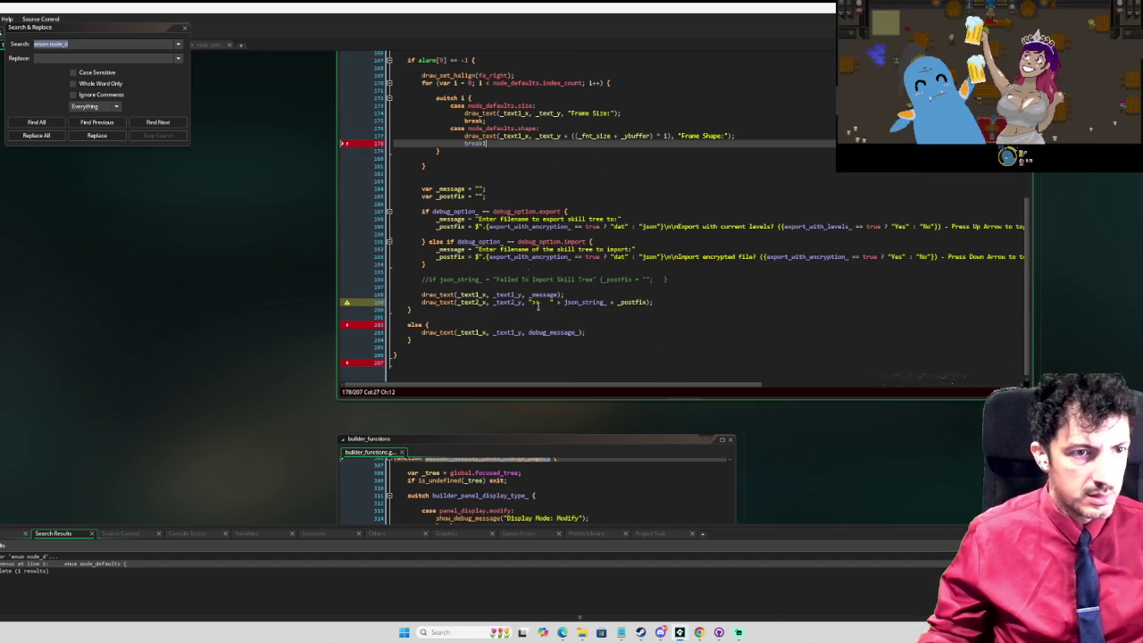
scroll(537, 306, up, 2)
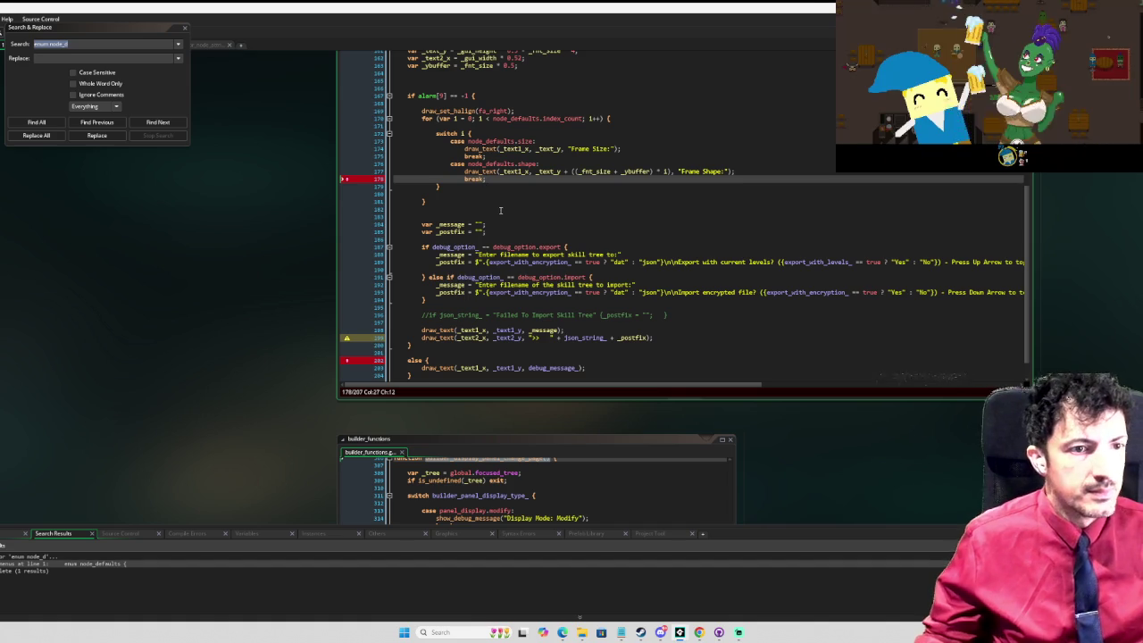
scroll(500, 210, up, 3)
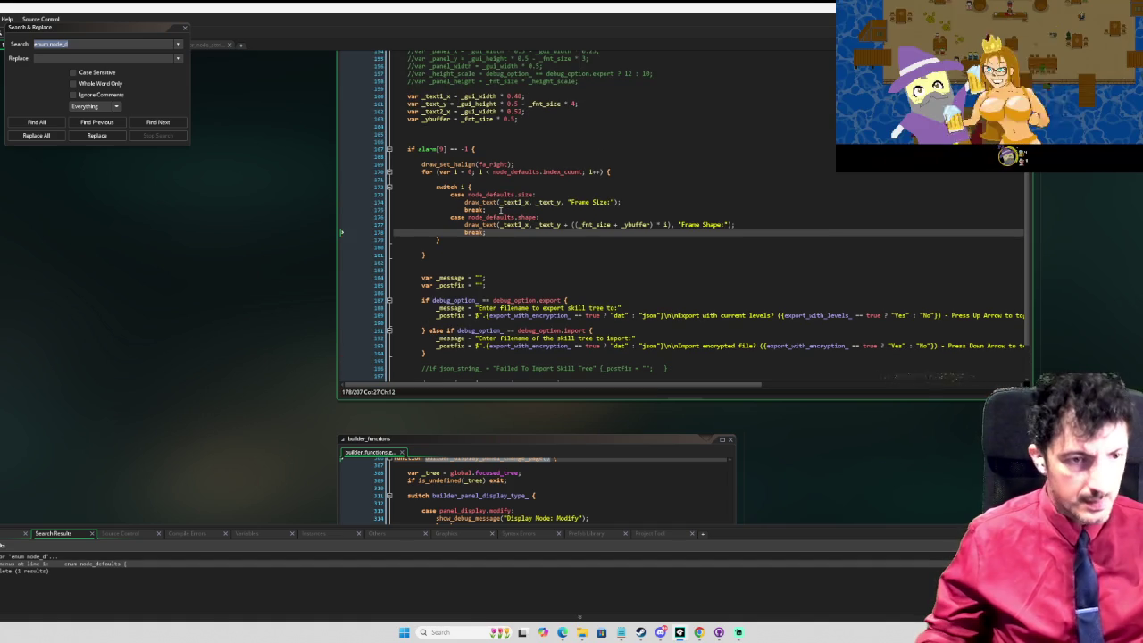
scroll(538, 175, up, 2)
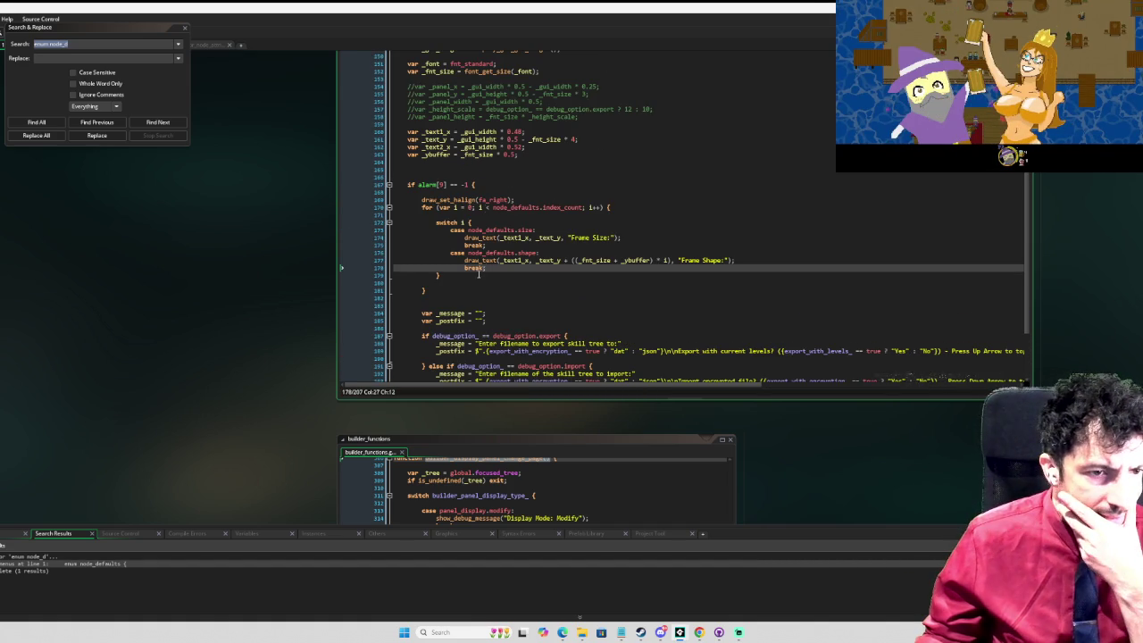
scroll(478, 274, down, 2)
scroll(420, 268, down, 2)
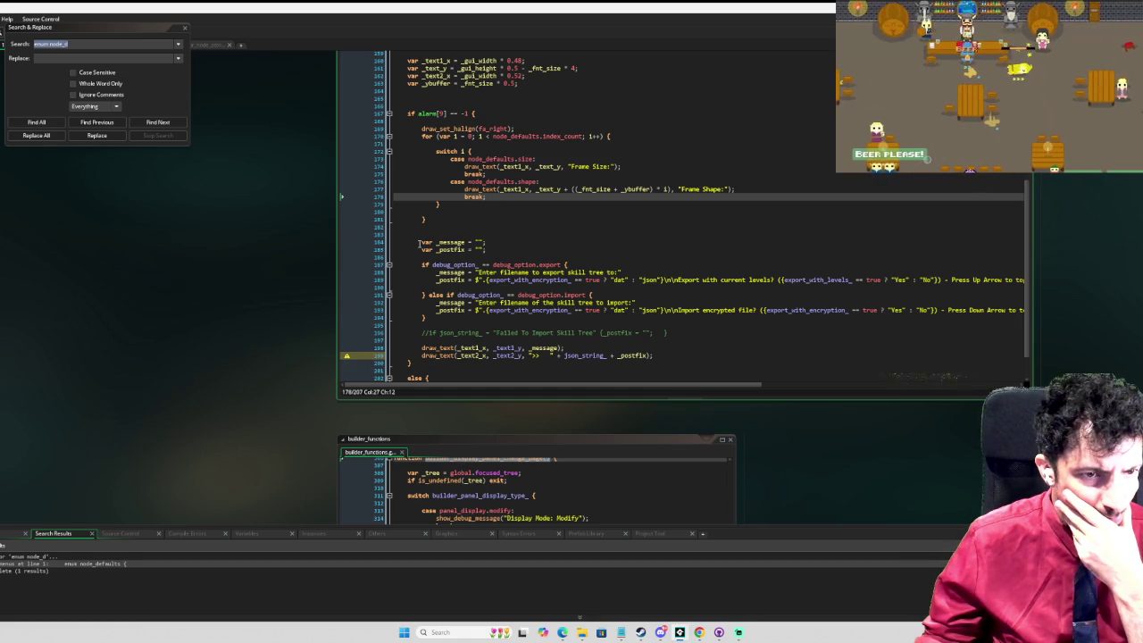
mouse_move(418, 242)
mouse_down()
mouse_move(661, 330)
mouse_move(685, 358)
mouse_up()
Step: Delete the leftover message block and its empty lines, leaving blank lines below the label loop
key(BackSpace)
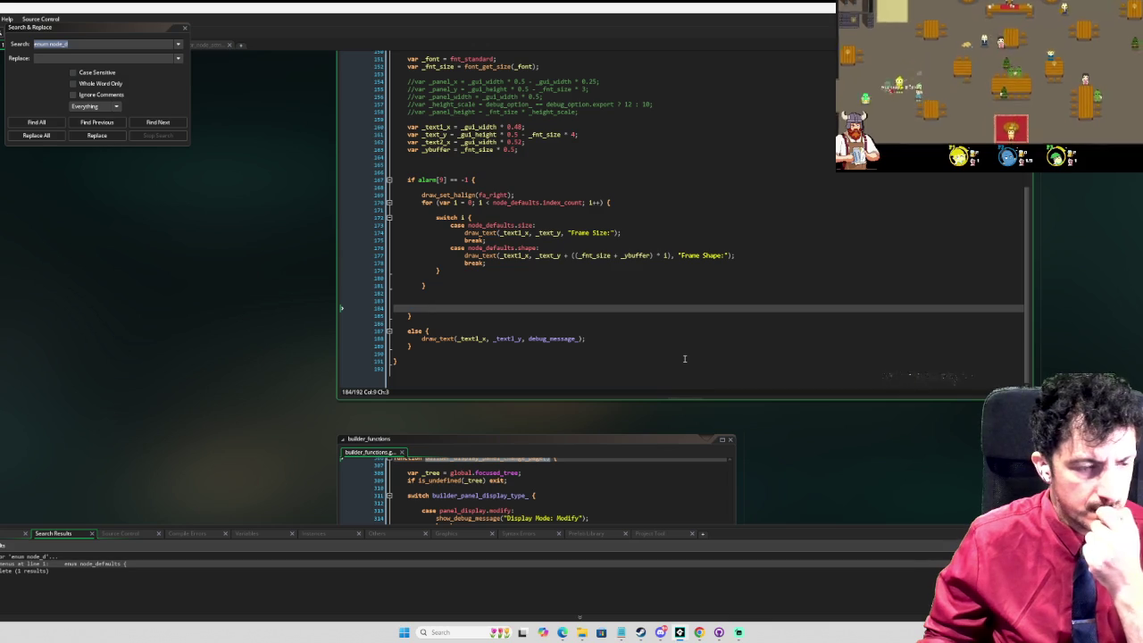
key(BackSpace)
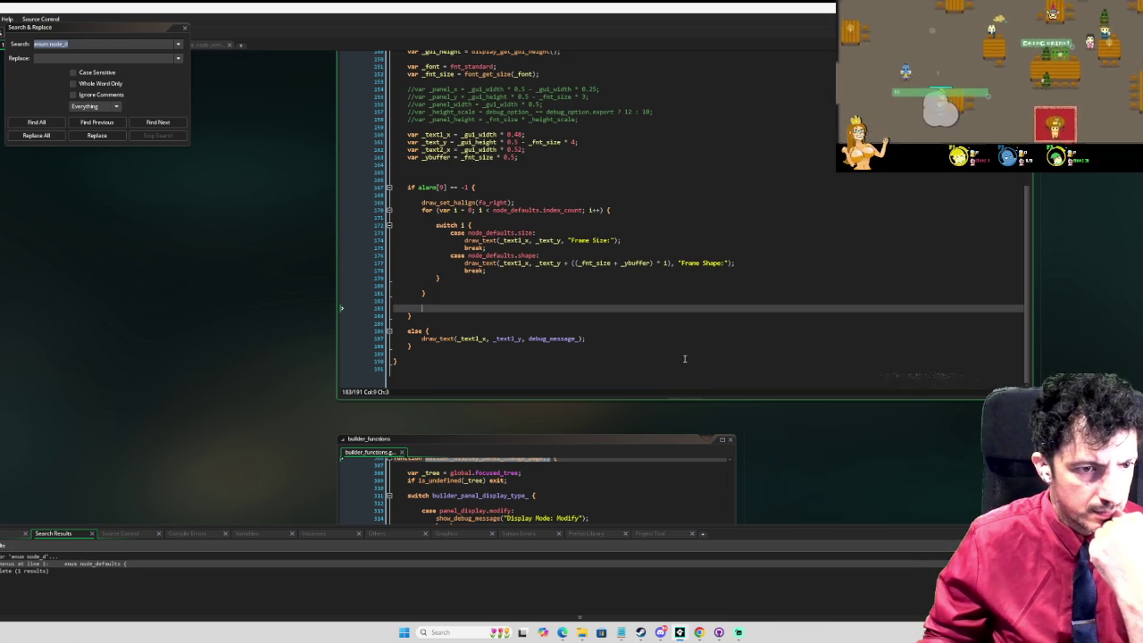
key(BackSpace)
key(Up)
key(Up)
key(Up)
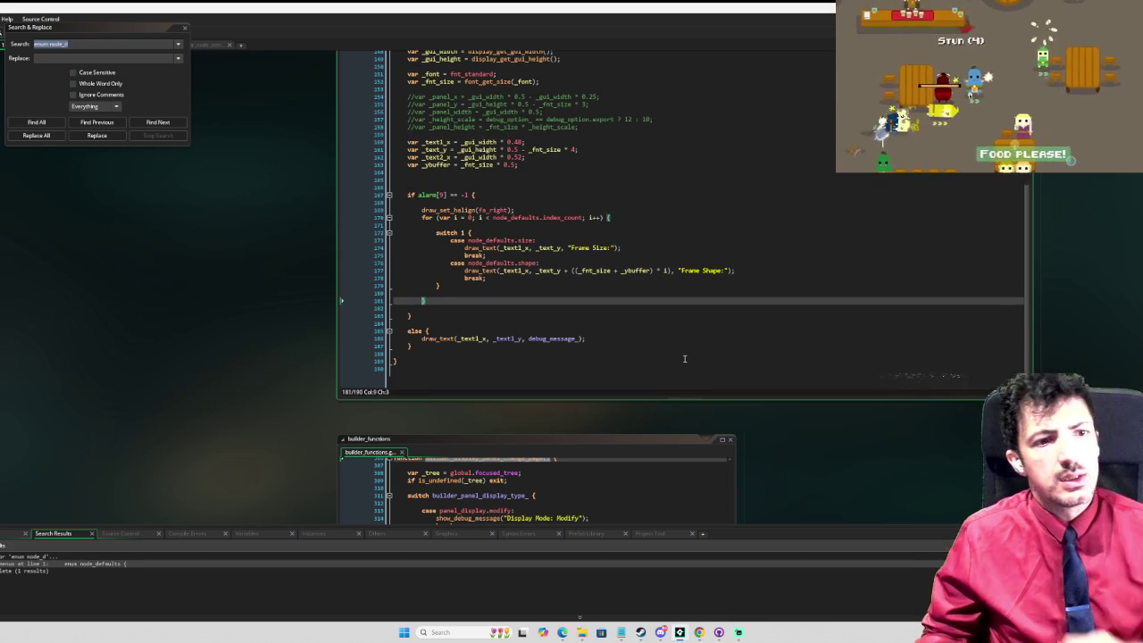
key(Down)
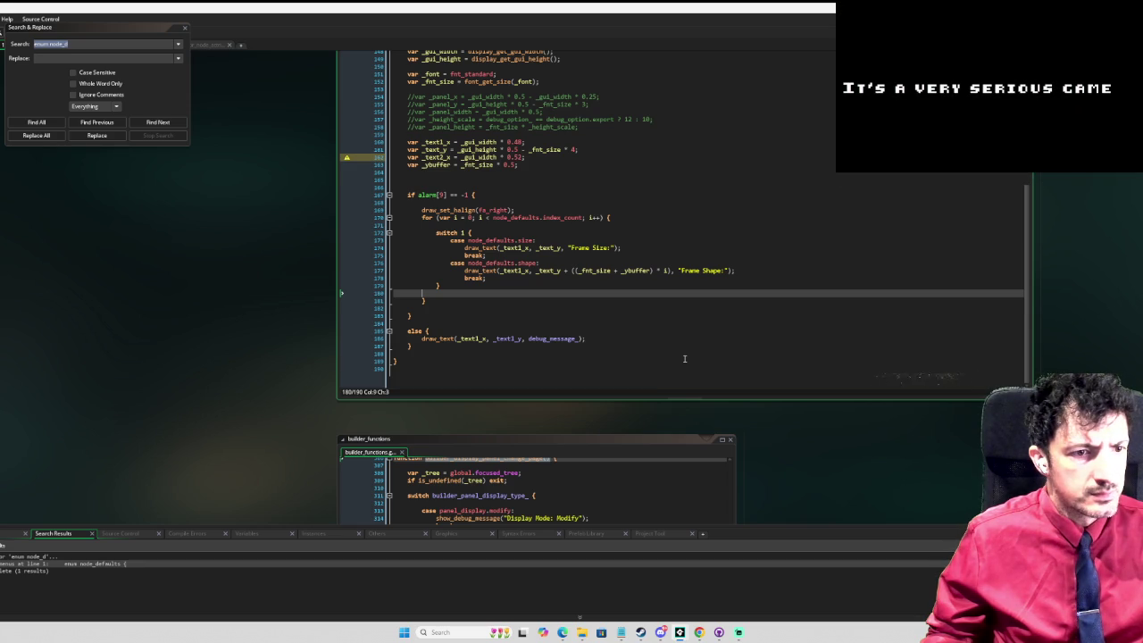
key(Down)
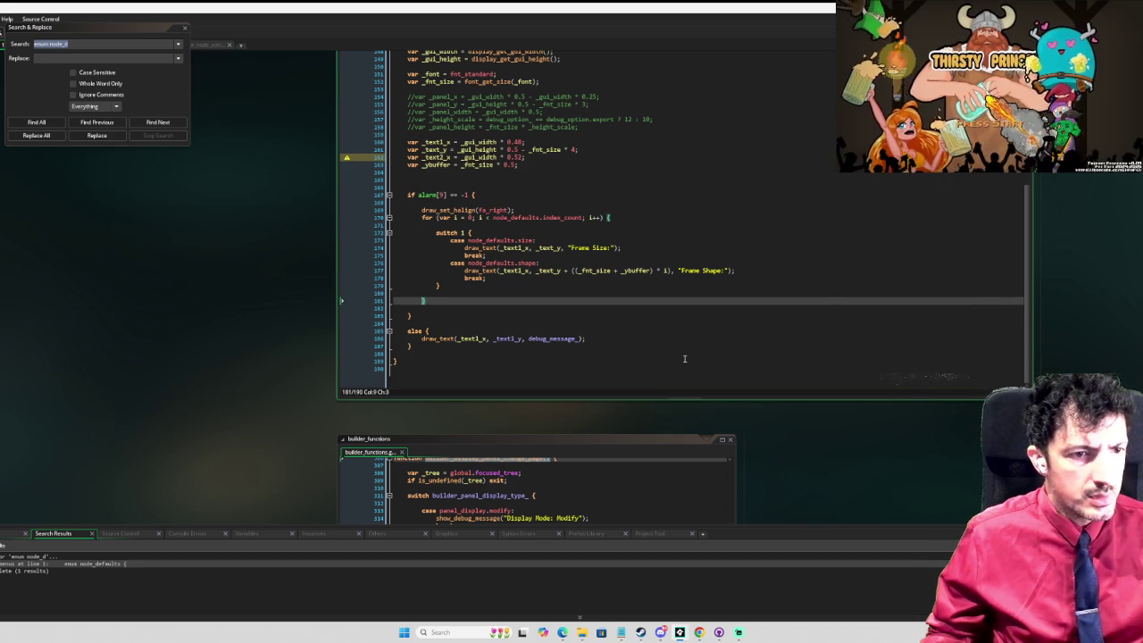
key(Return)
key(Return)
key(Return)
key(Up)
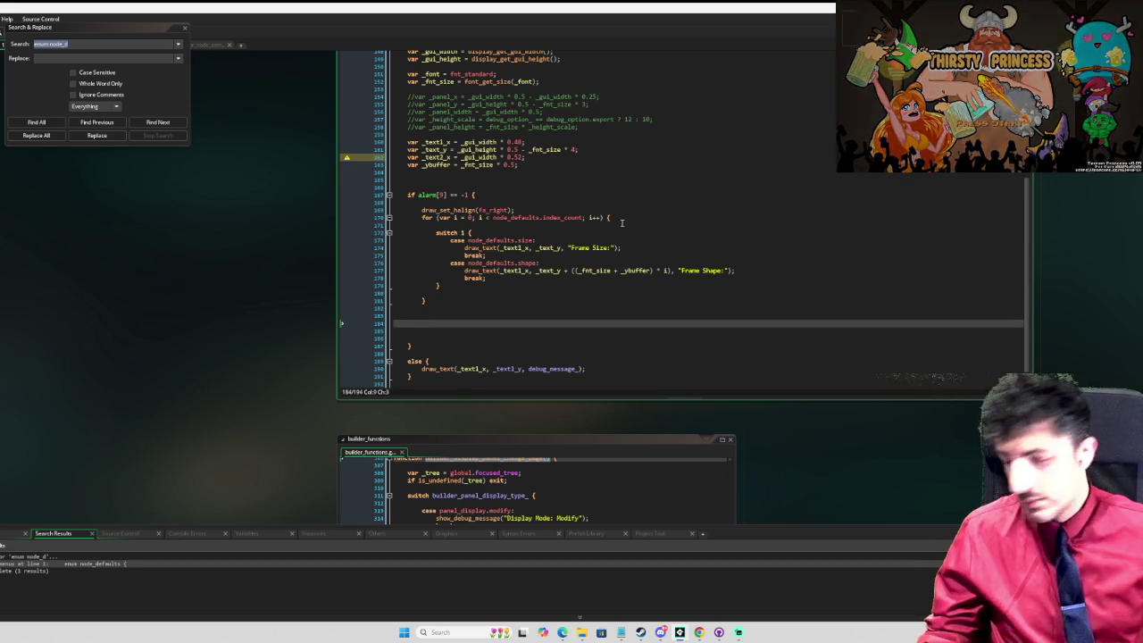
Step: Duplicate the draw_set_halign line below the loop and change it to fa_left
drag(515, 210, 422, 210)
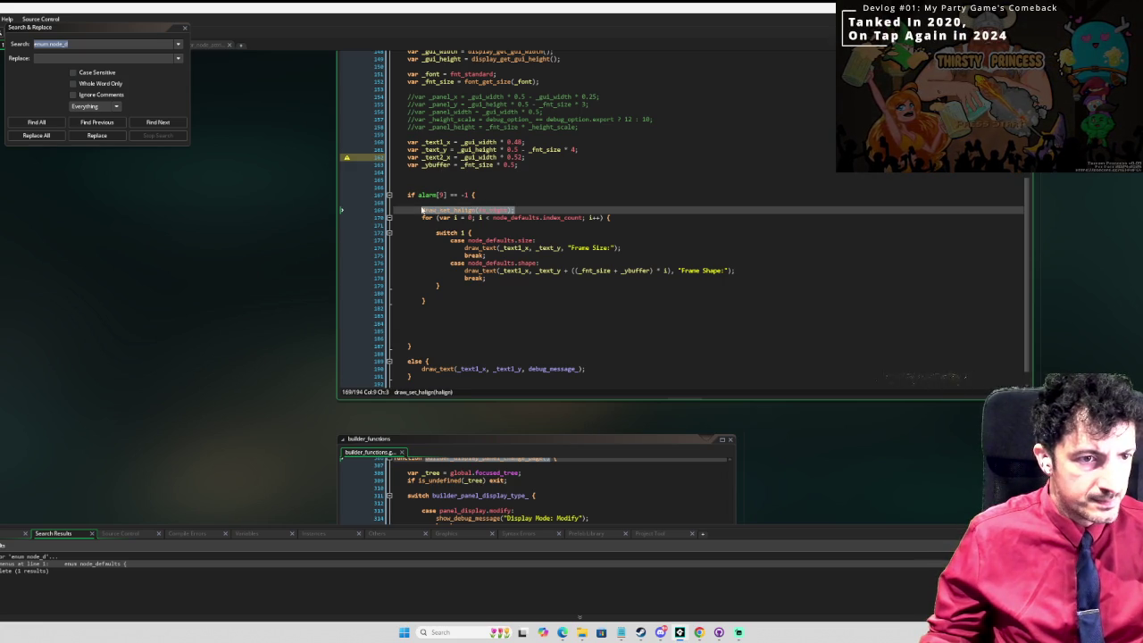
key(ctrl+c)
click(428, 315)
key(ctrl+v)
drag(508, 315, 490, 315)
text(left)
Step: Paste a copy of the label loop and replace 'Frame Size:' and 'Frame Shape:' with node_default_size_
drag(427, 301, 415, 219)
key(ctrl+c)
click(542, 323)
key(ctrl+v)
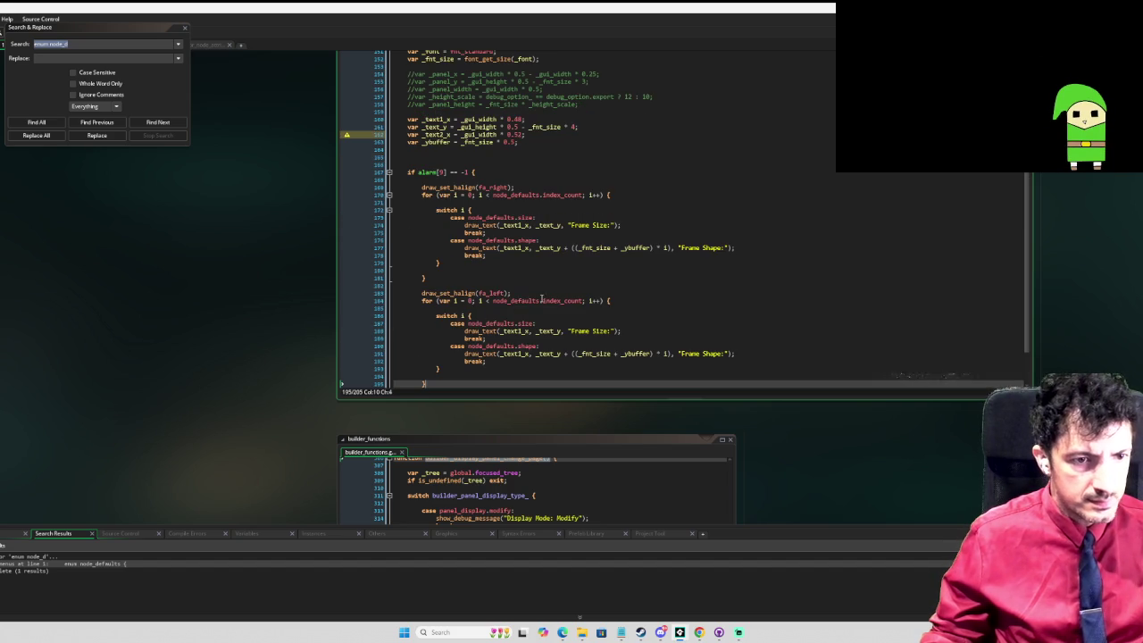
drag(568, 332, 618, 332)
text(def)
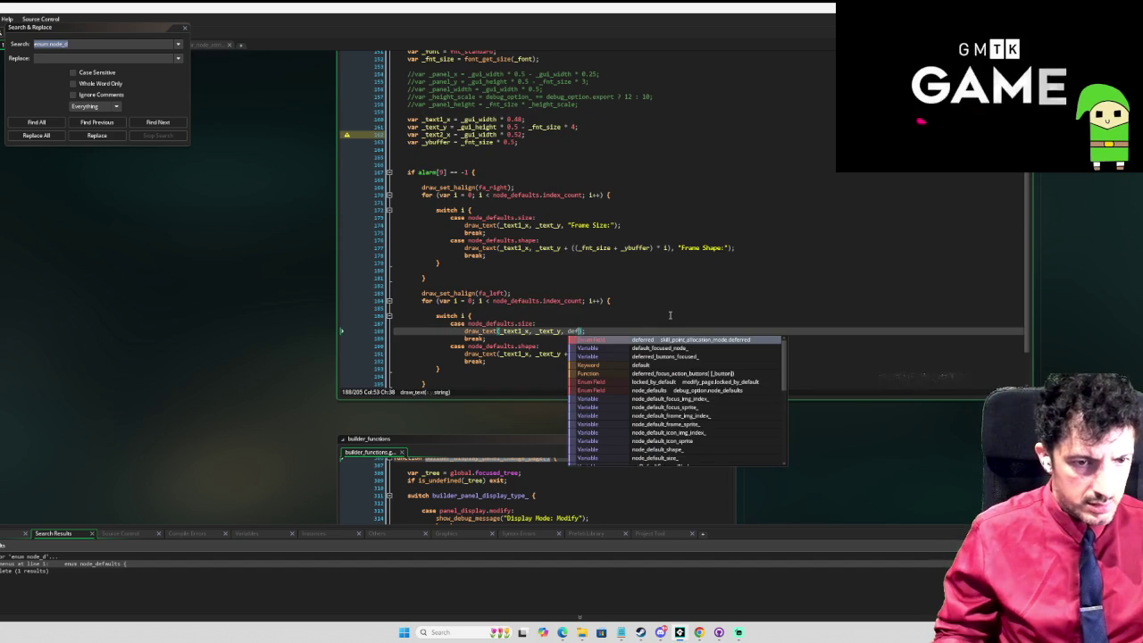
text(ault_)
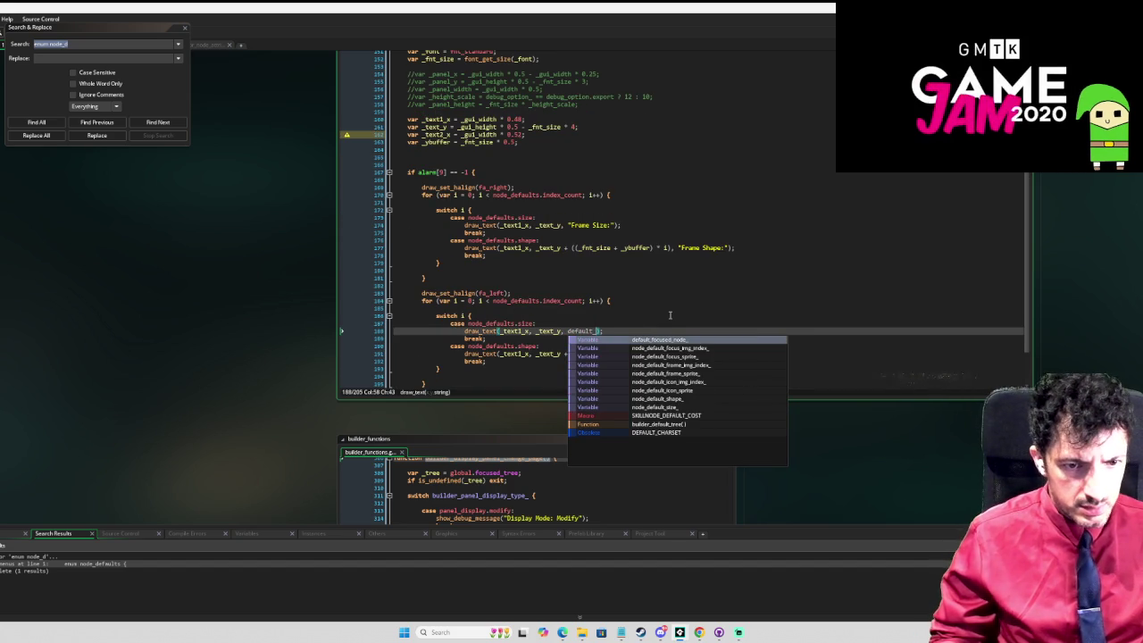
key(Down)
key(Down)
key(Down)
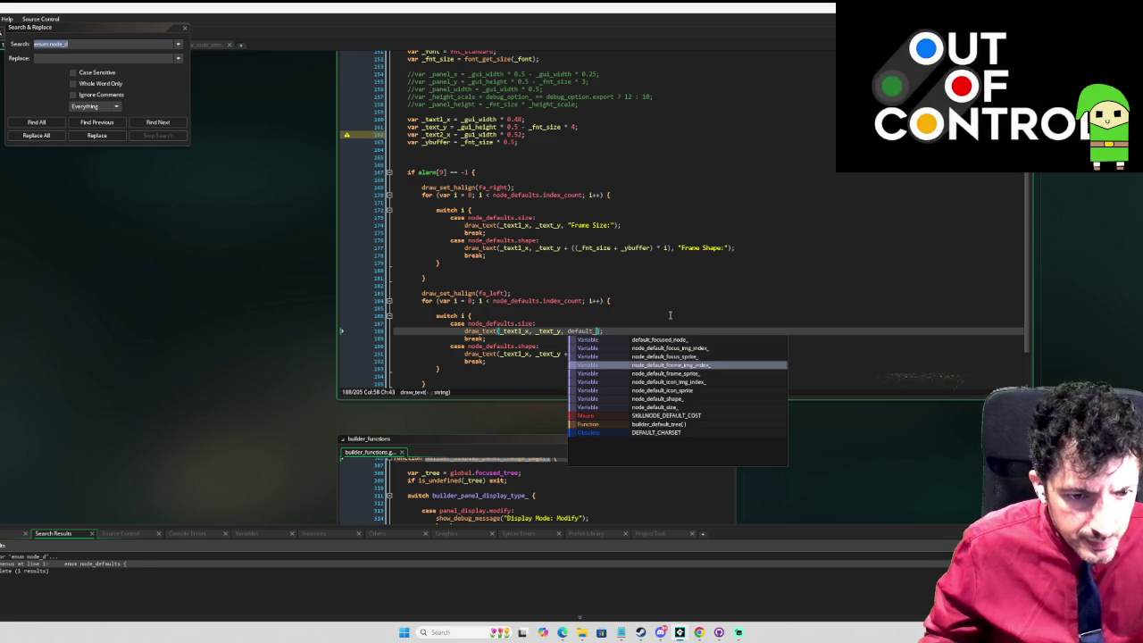
key(Down)
key(Down)
key(Return)
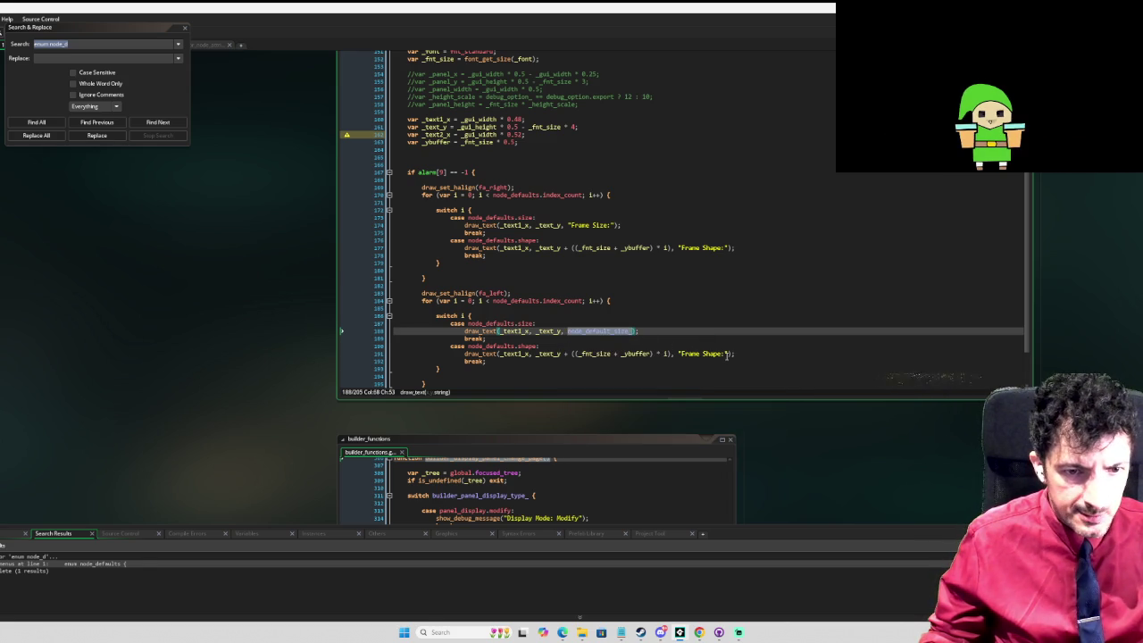
drag(727, 353, 679, 353)
key(ctrl+v)
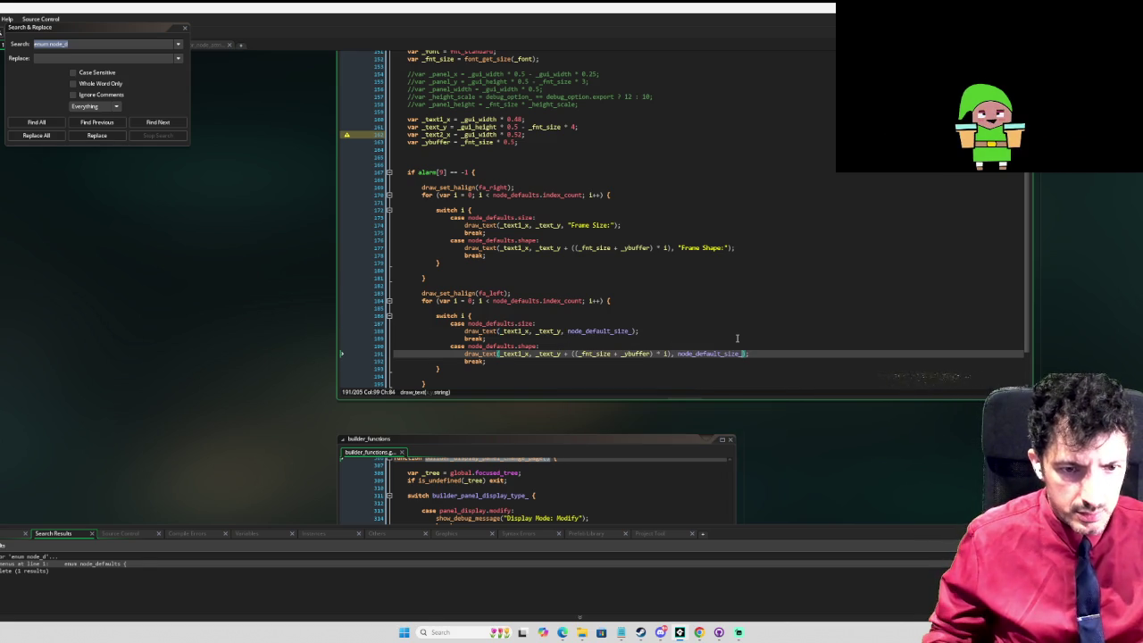
Step: Make the shape case use node_default_shape_, then find all debug_message_ uses across the project
text(hape)
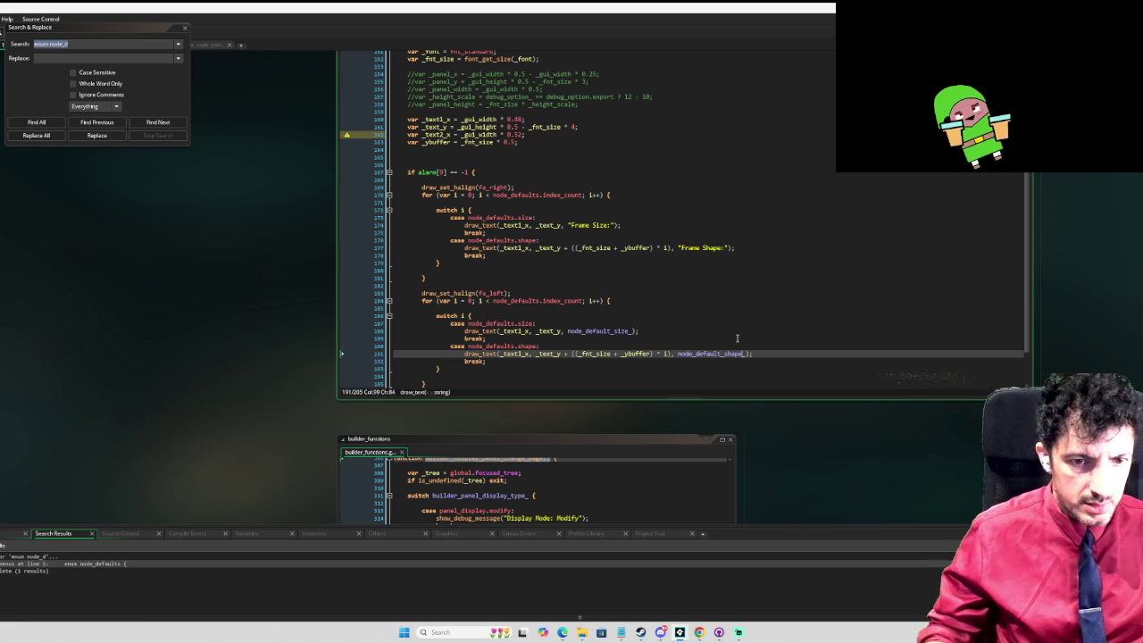
scroll(700, 276, down, 2)
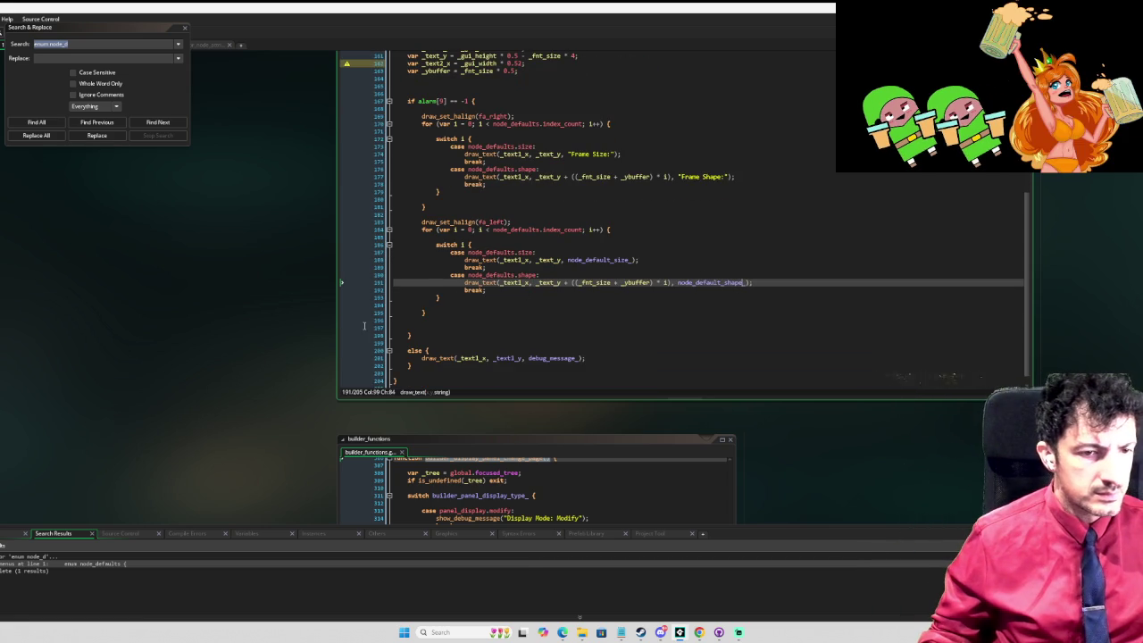
click(552, 358)
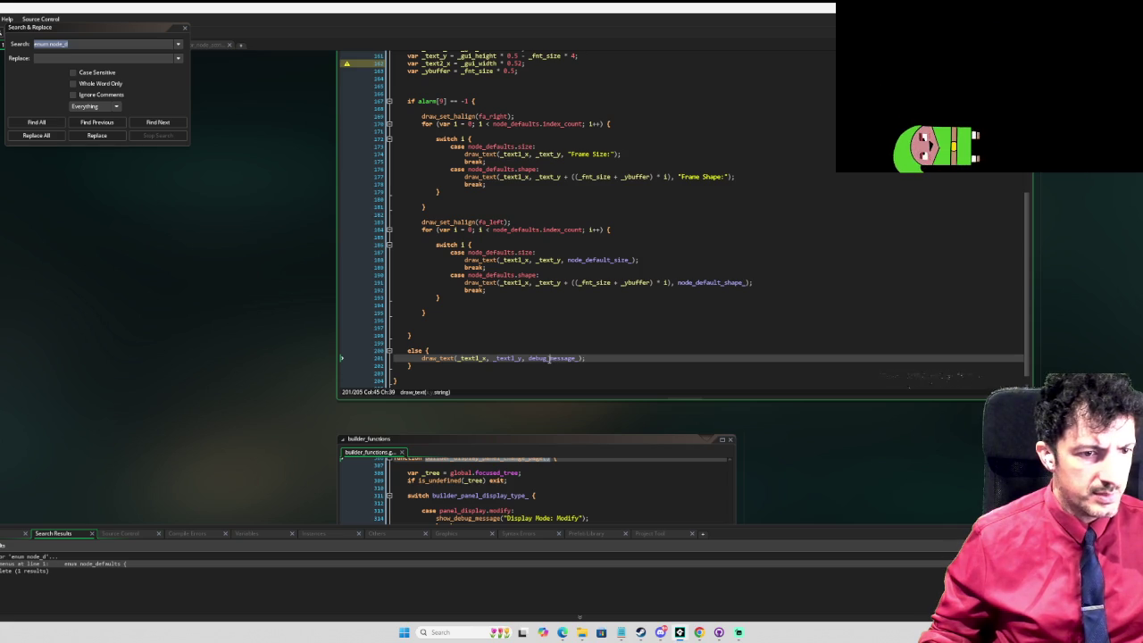
double_click(549, 358)
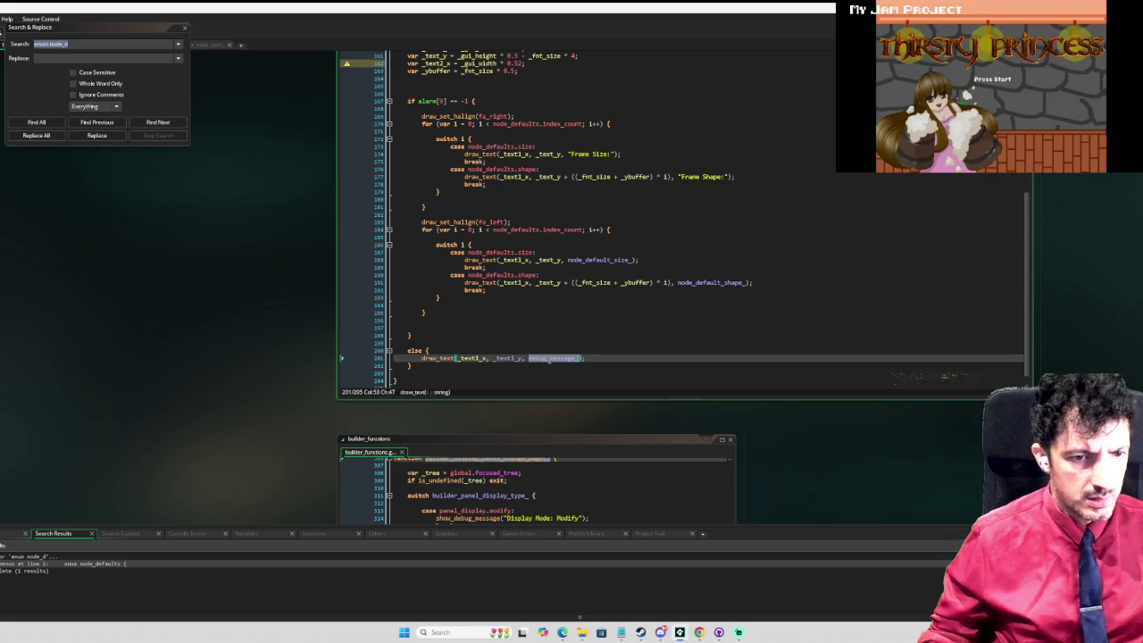
key(ctrl+f)
click(46, 123)
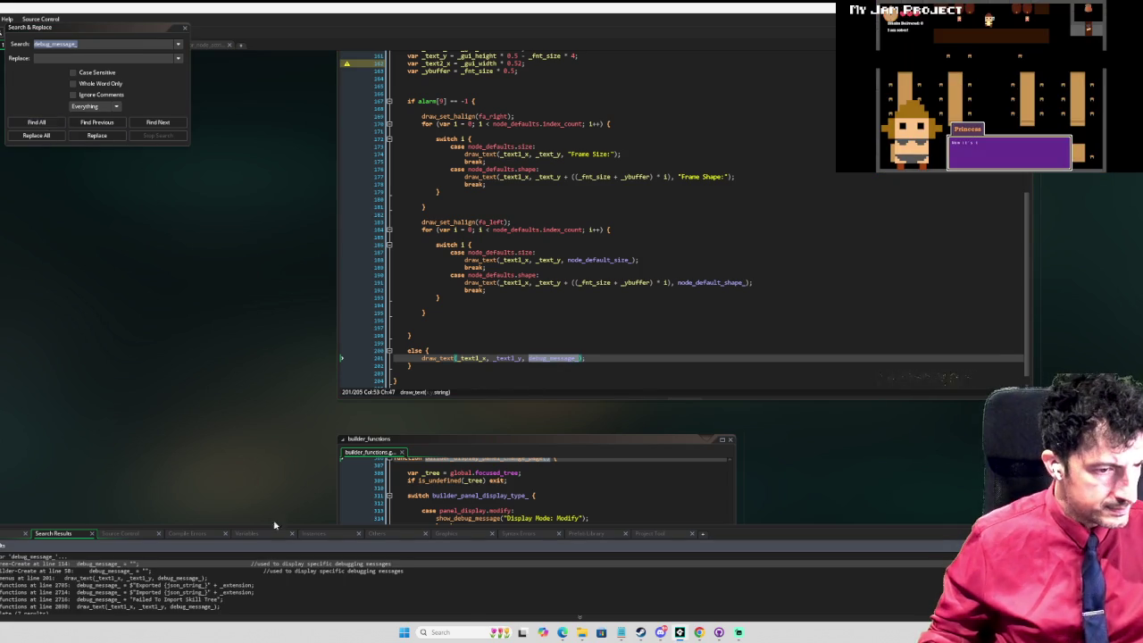
scroll(297, 461, down, 1)
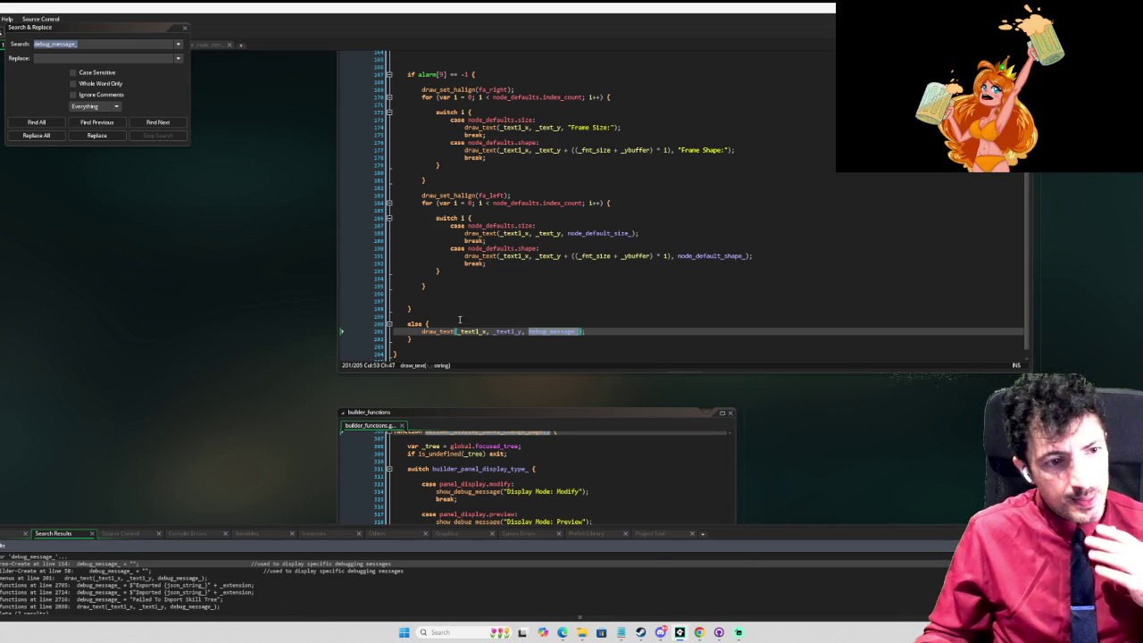
Step: Delete the else block that draws debug_message_ at _text1_x, _text_y
scroll(469, 136, up, 4)
click(475, 162)
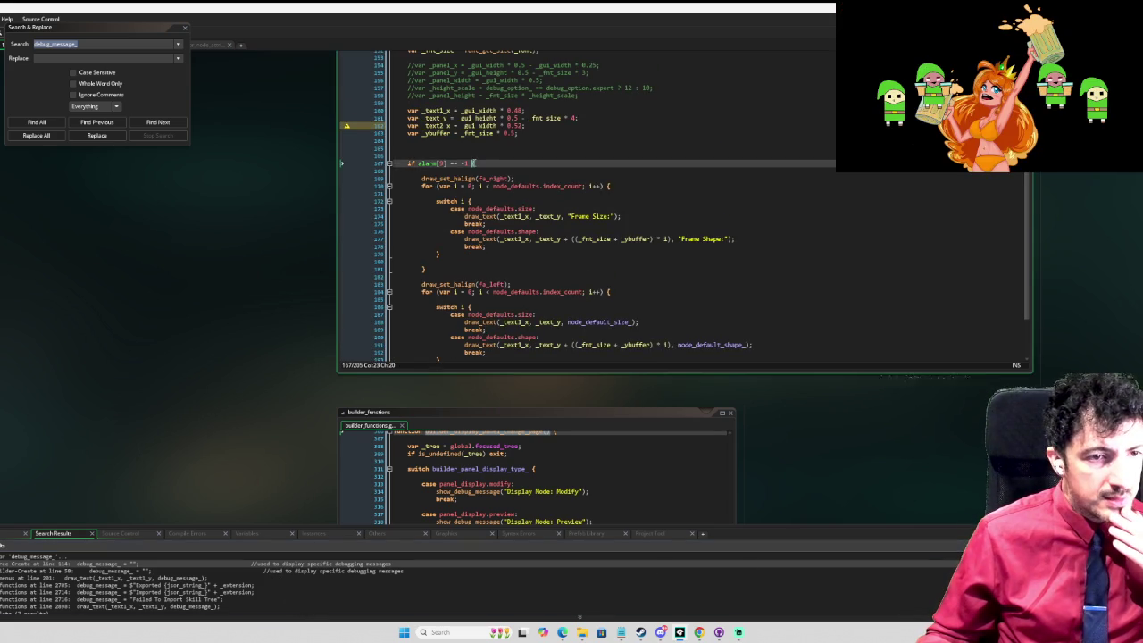
scroll(549, 190, down, 4)
drag(414, 344, 408, 323)
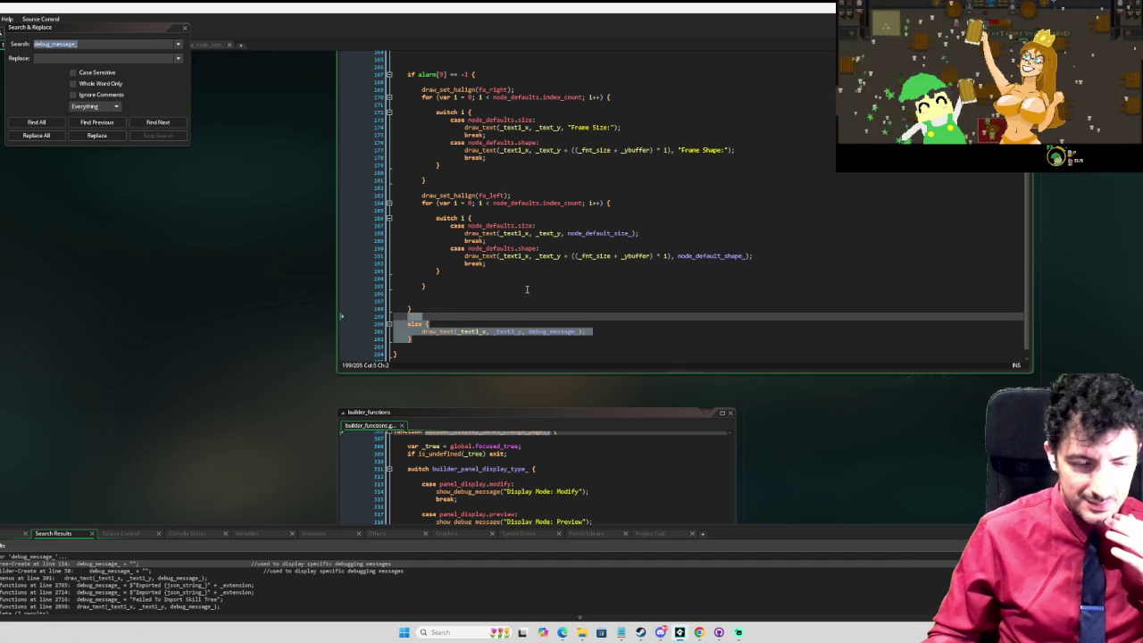
key(Delete)
scroll(525, 286, up, 4)
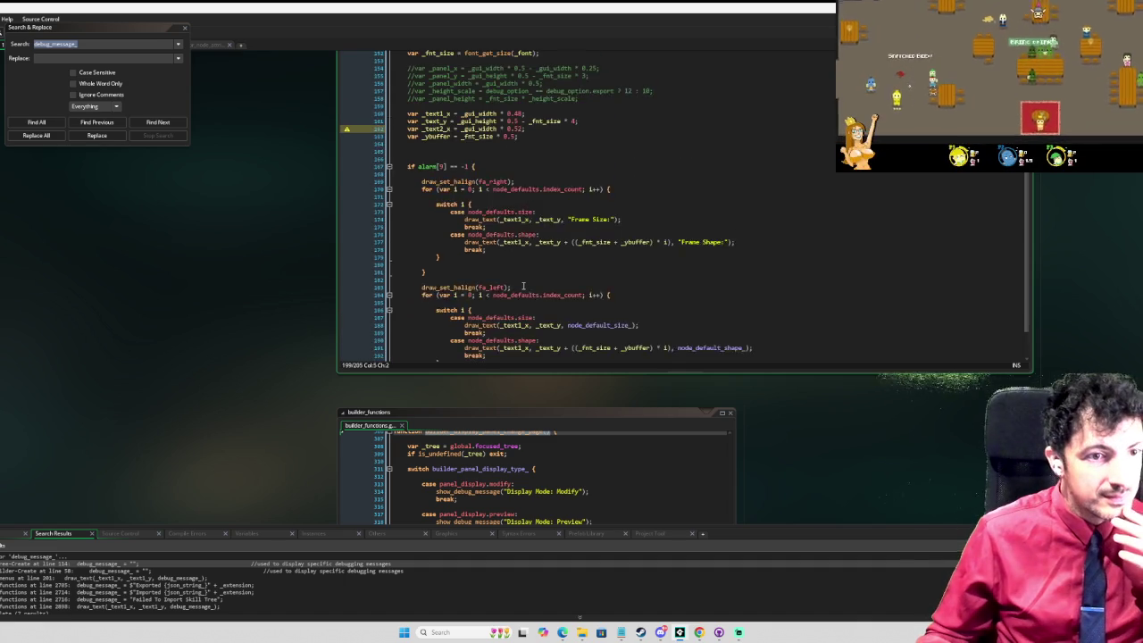
scroll(523, 285, up, 2)
scroll(584, 202, up, 1)
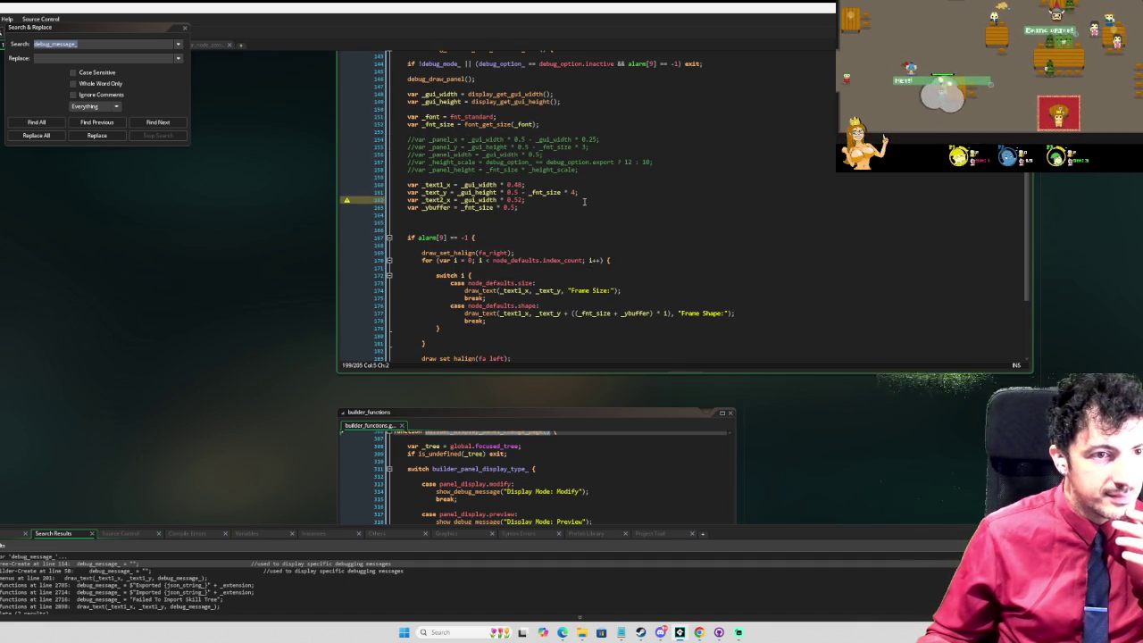
scroll(584, 202, down, 3)
scroll(553, 223, up, 2)
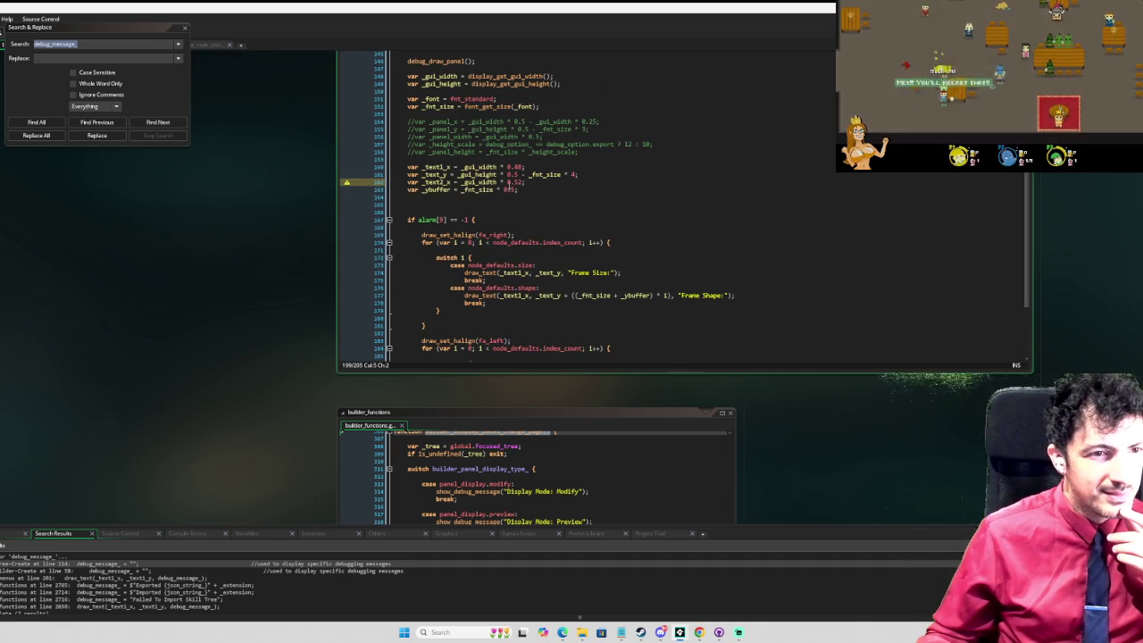
Step: Replace _text1_x with _text2_x in the size and shape value draw calls, then close Search & Replace
double_click(445, 182)
key(ctrl+c)
scroll(624, 234, down, 5)
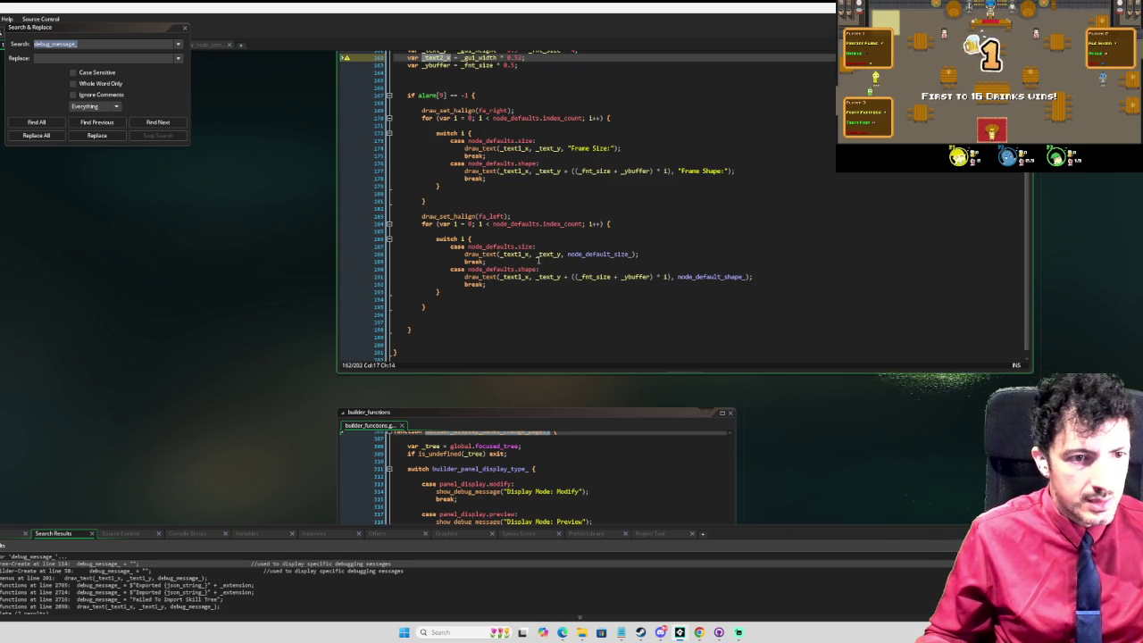
double_click(515, 255)
key(ctrl+v)
click(511, 278)
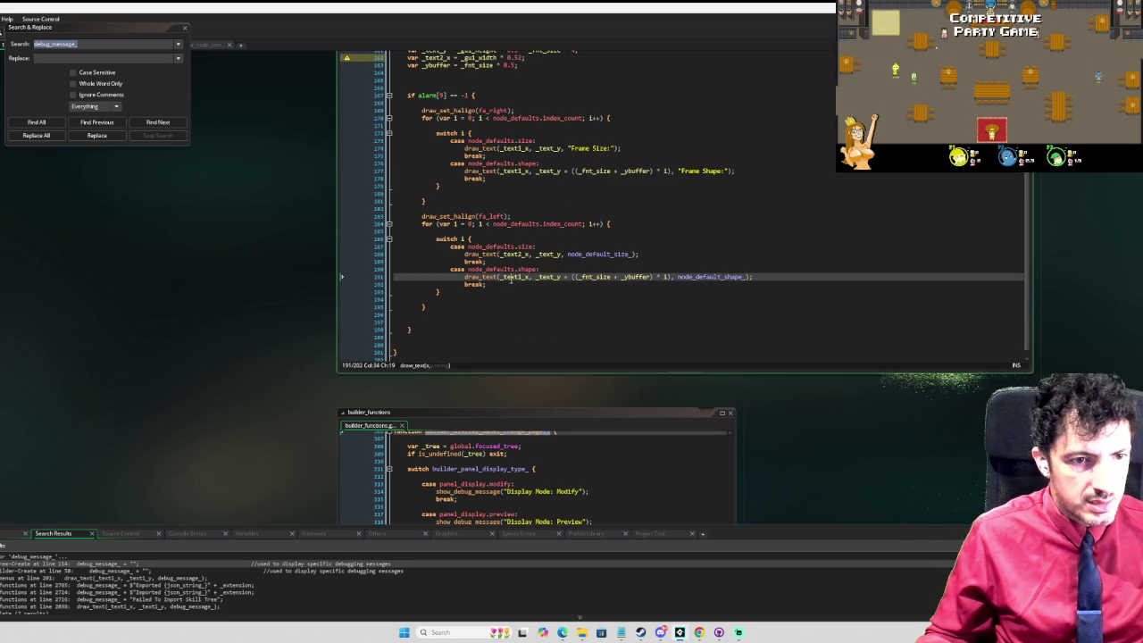
double_click(510, 277)
key(ctrl+v)
click(665, 298)
scroll(634, 288, down, 1)
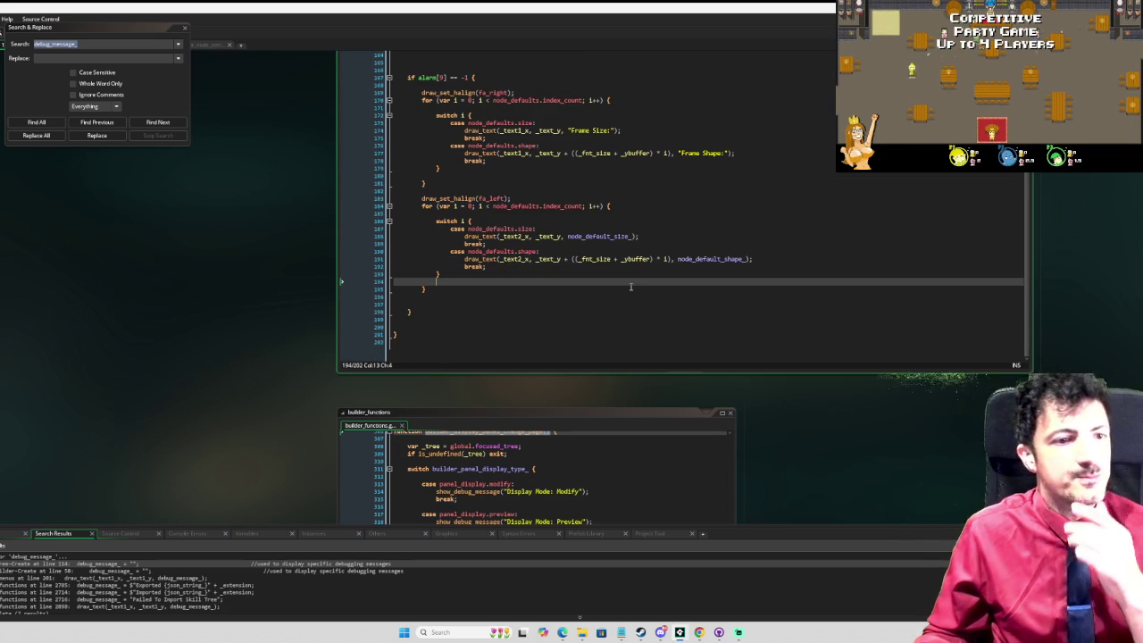
scroll(627, 279, up, 10)
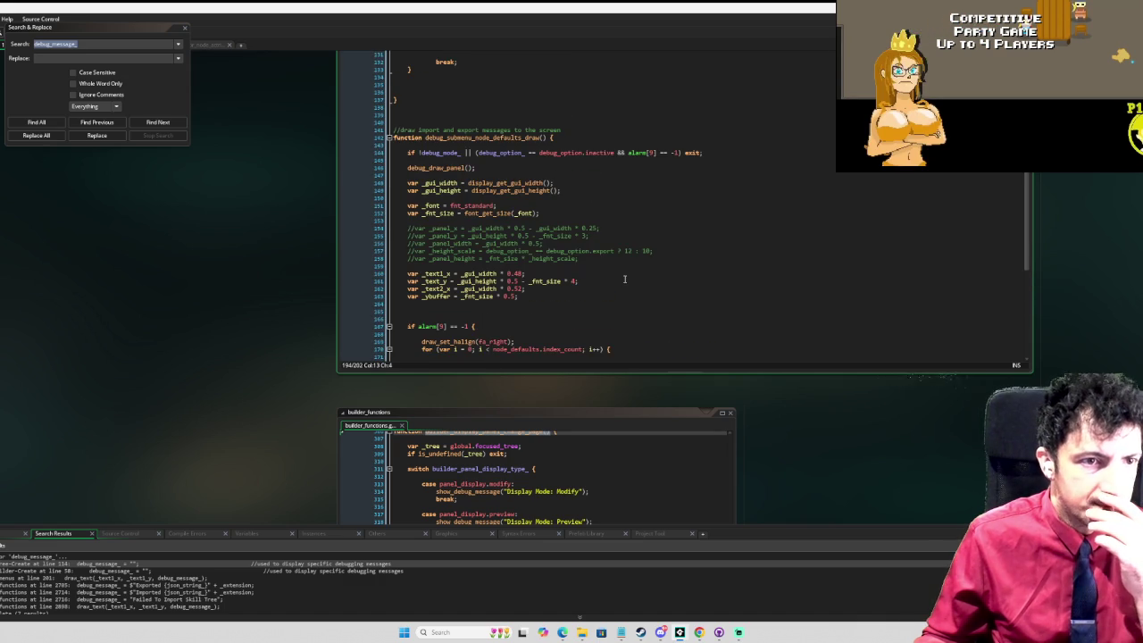
scroll(563, 214, up, 12)
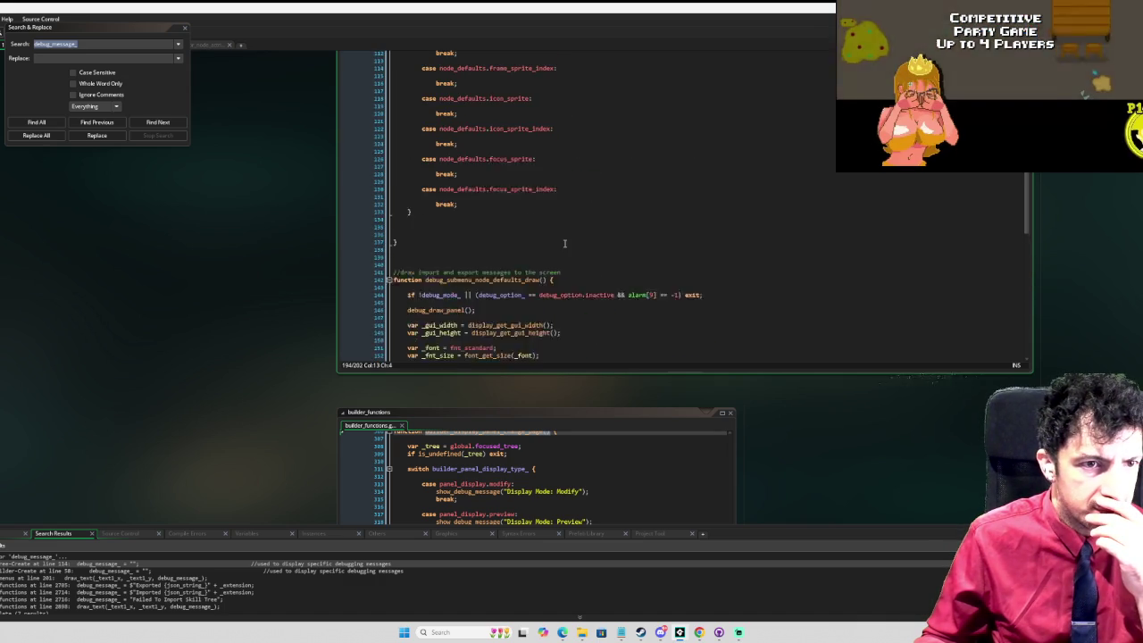
scroll(567, 248, up, 5)
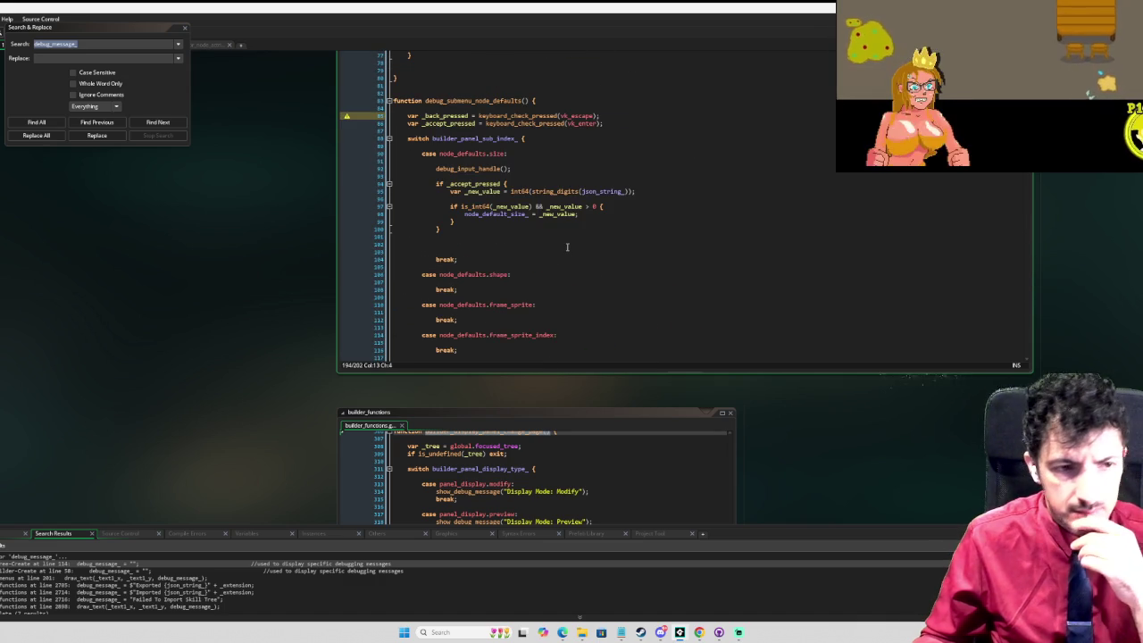
scroll(470, 248, down, 15)
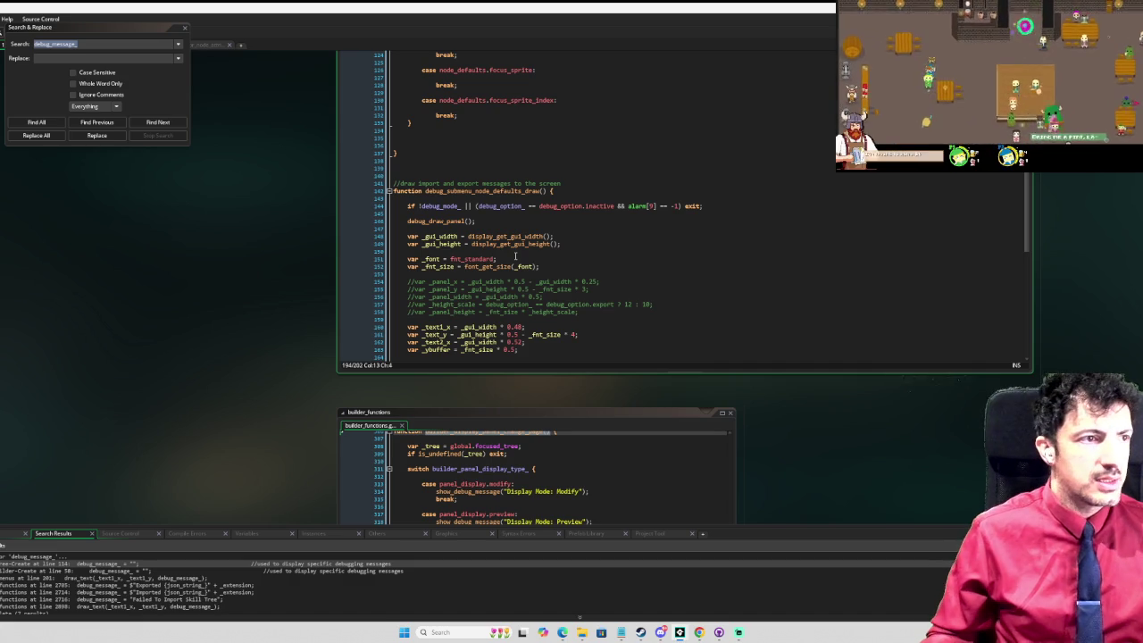
click(183, 29)
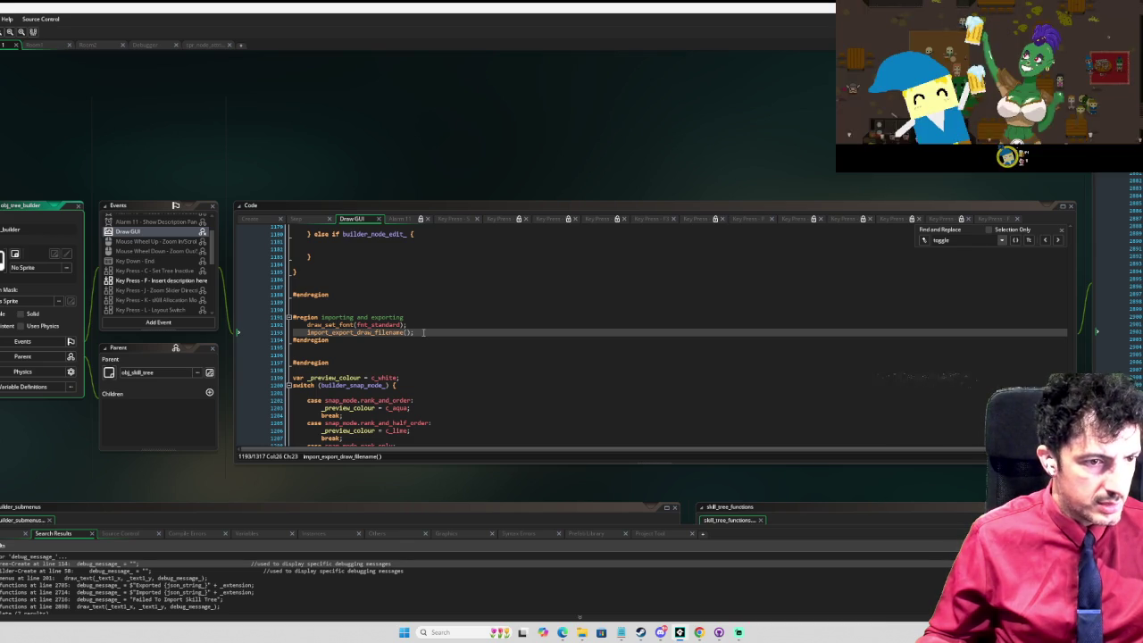
Step: Cut the importing and exporting region, paste it after the colour reset line, then remove it again
drag(352, 345, 342, 302)
key(ctrl+c)
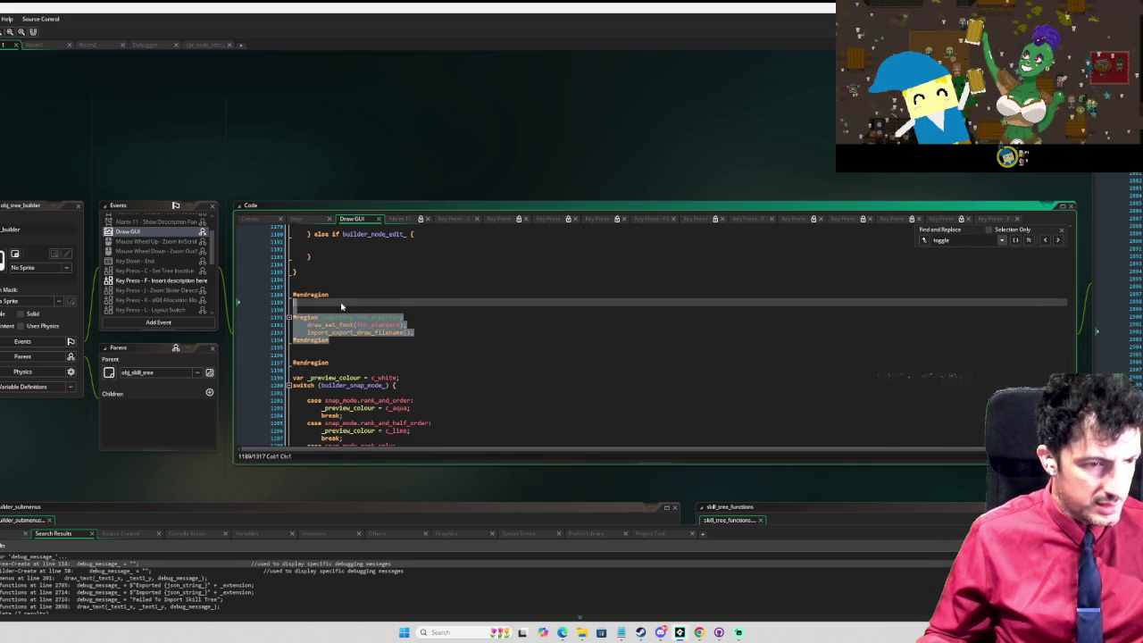
key(BackSpace)
scroll(457, 322, down, 8)
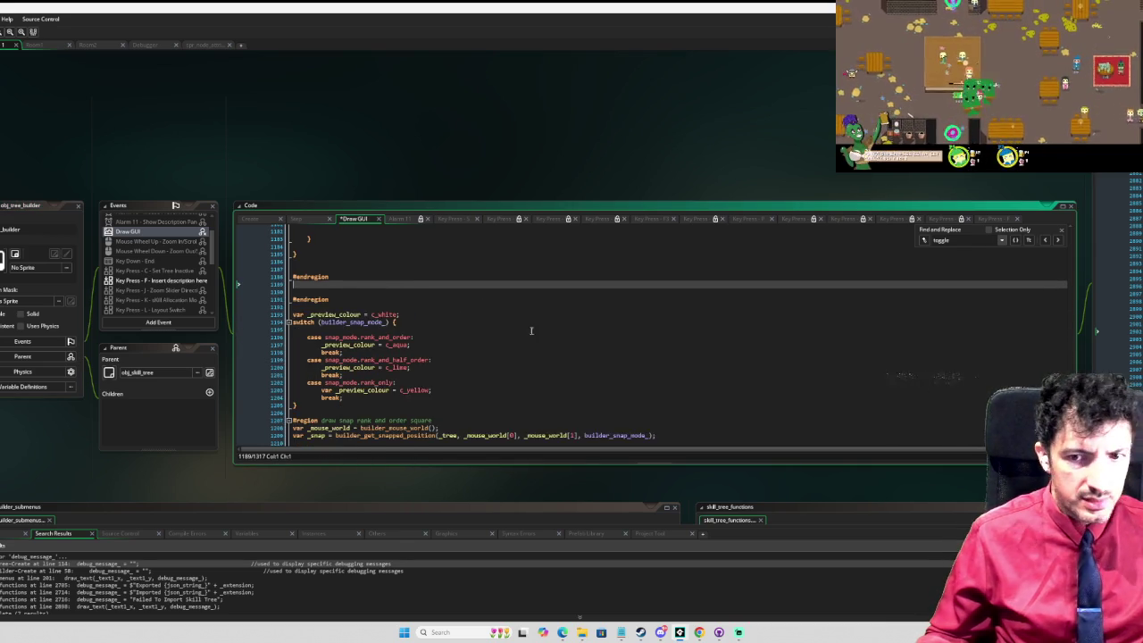
scroll(561, 332, down, 18)
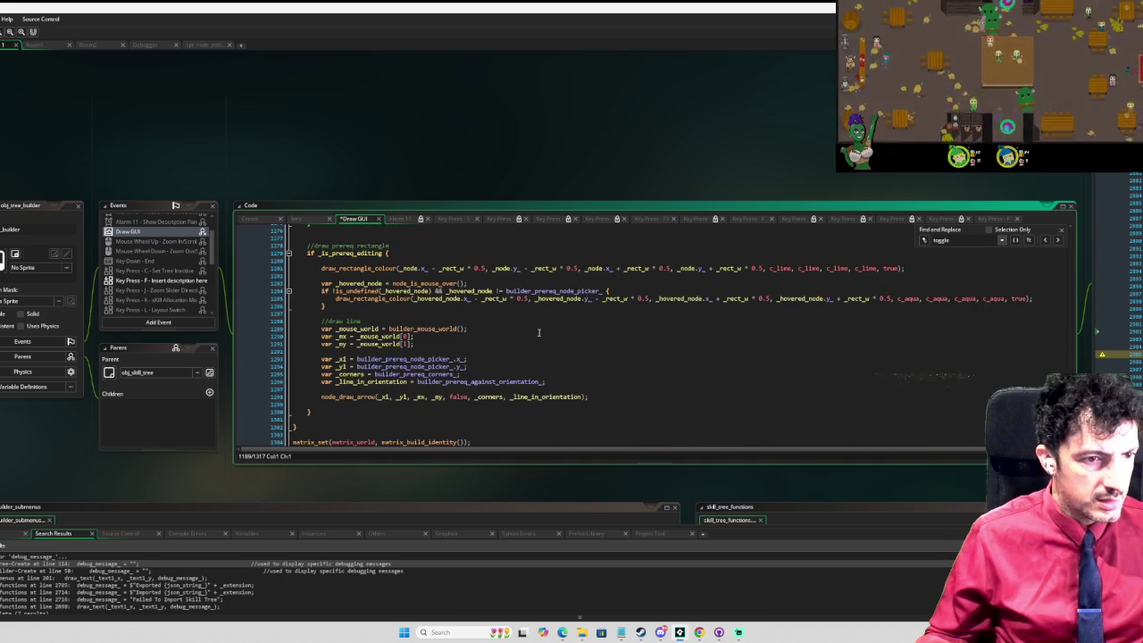
scroll(538, 333, up, 3)
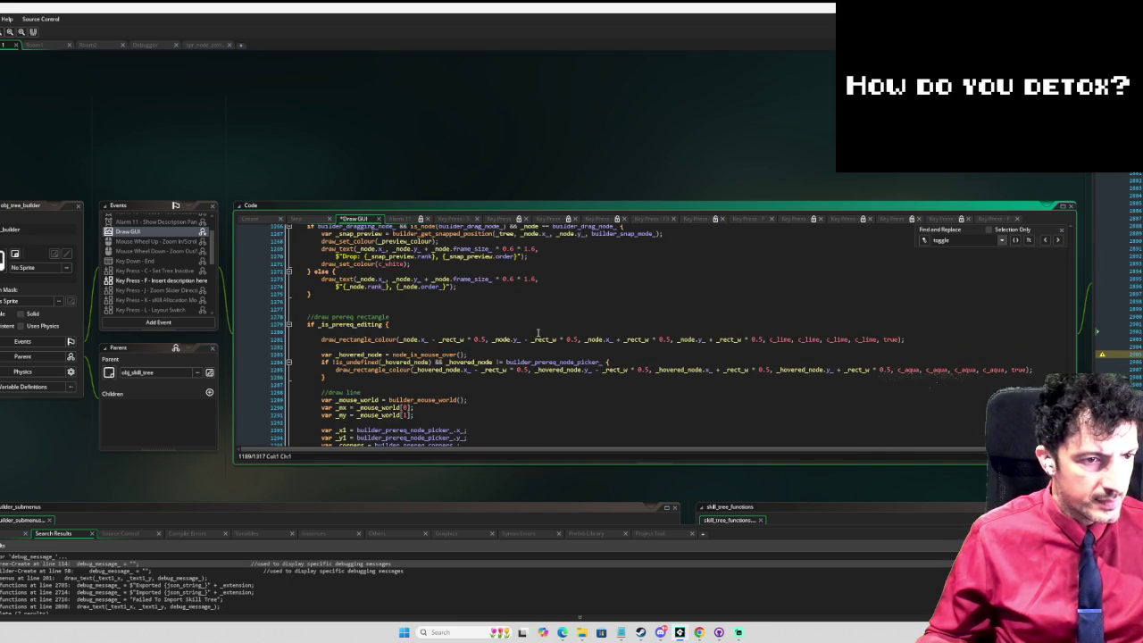
scroll(538, 333, down, 2)
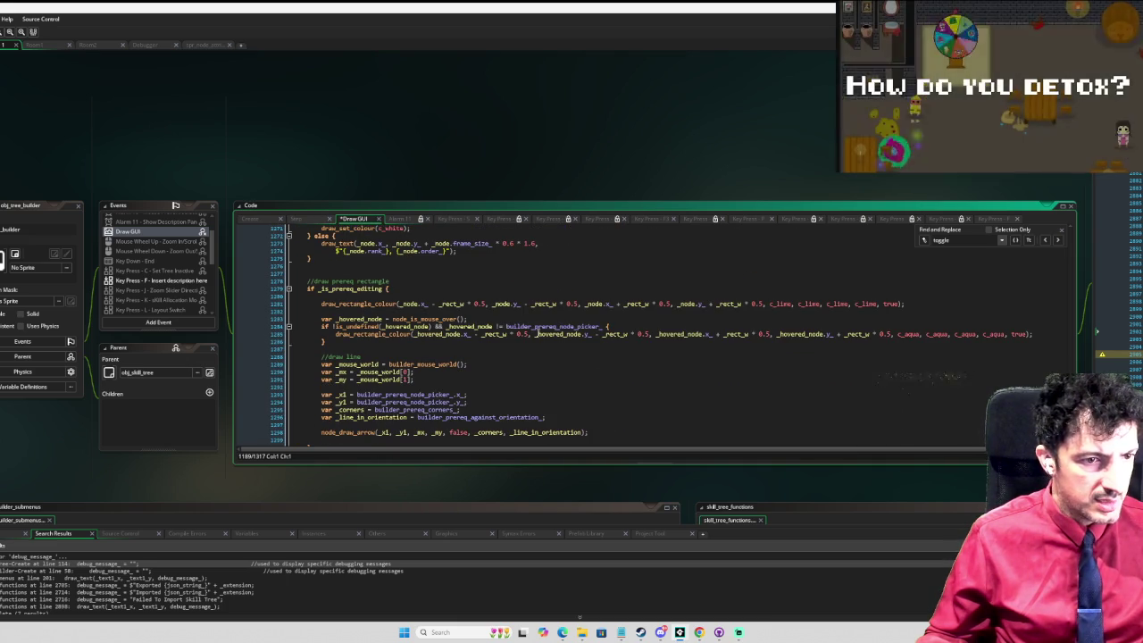
scroll(538, 333, down, 5)
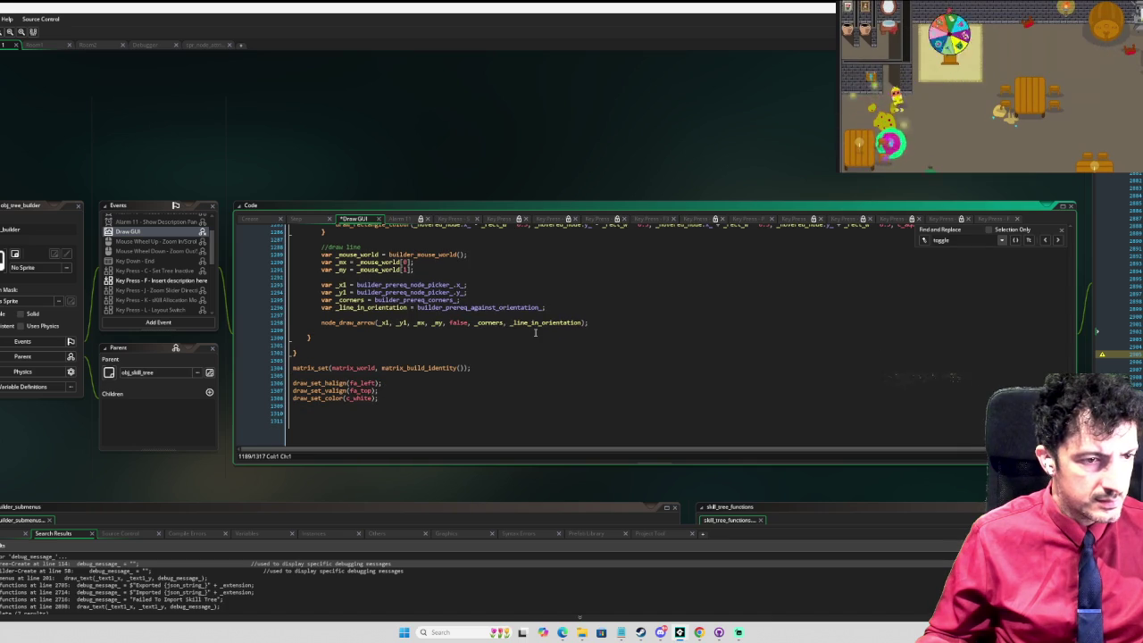
click(453, 394)
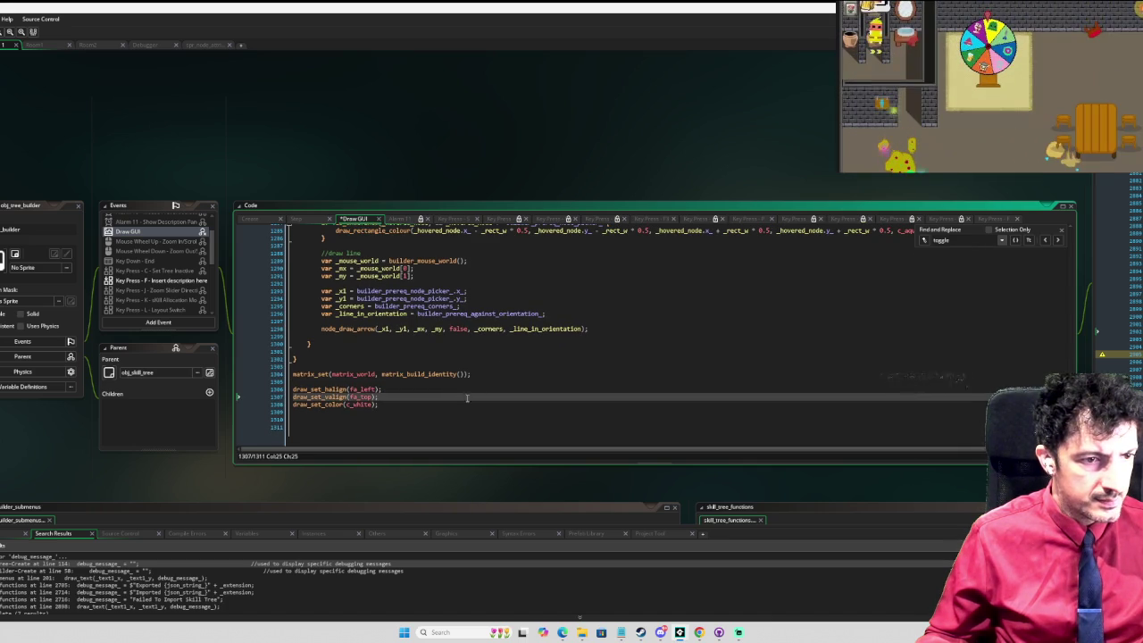
key(Down)
key(Down)
key(Down)
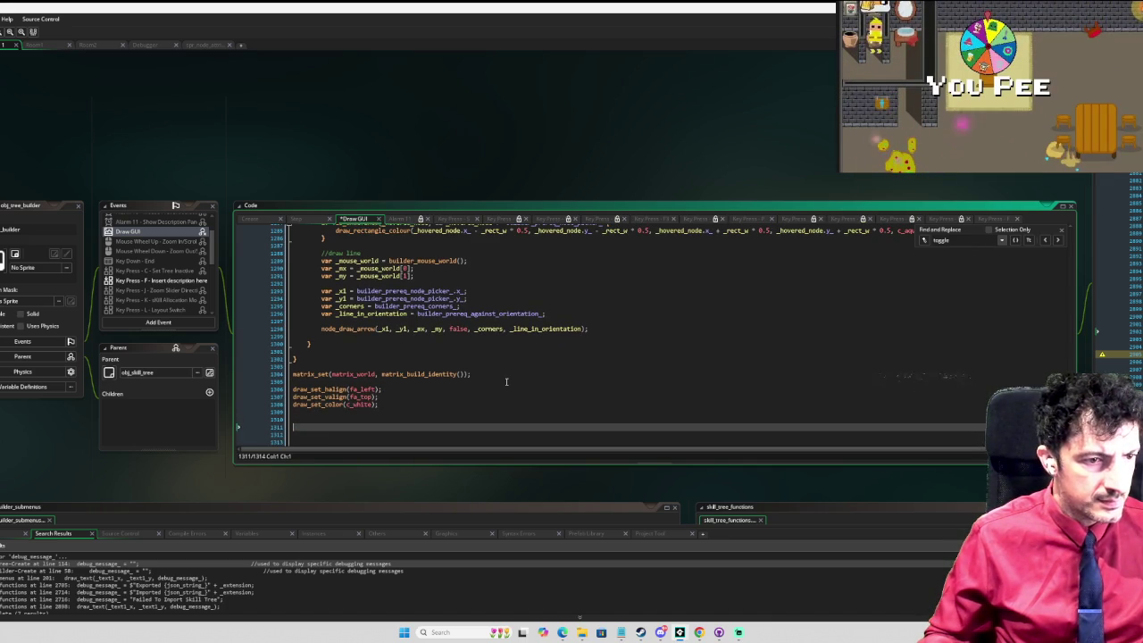
key(ctrl+v)
scroll(509, 377, down, 2)
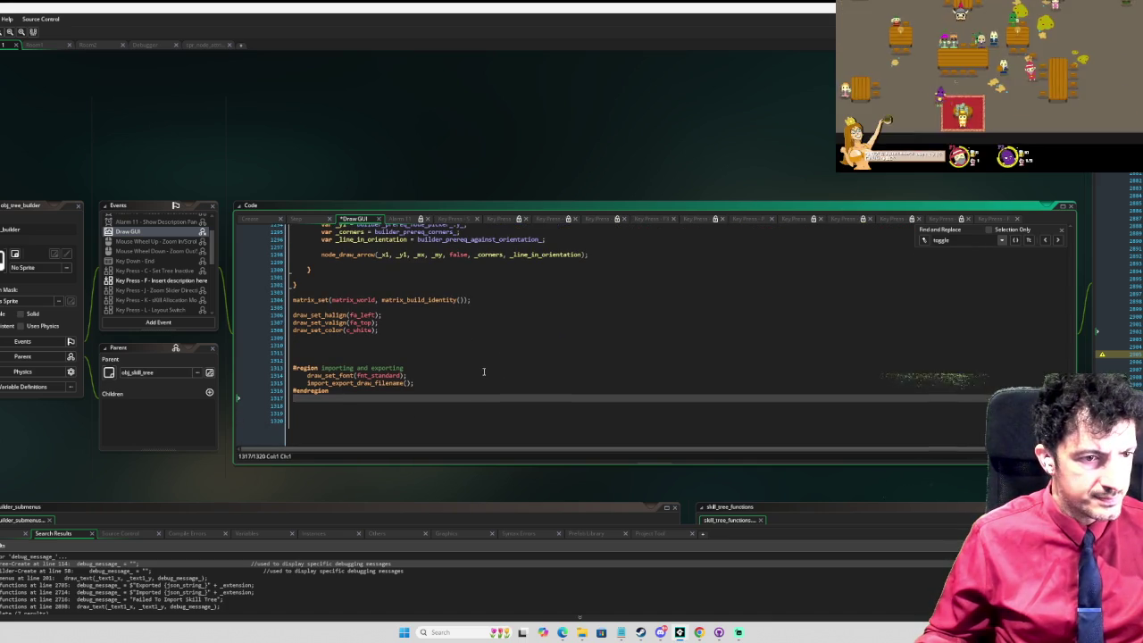
shift+click(288, 366)
key(Delete)
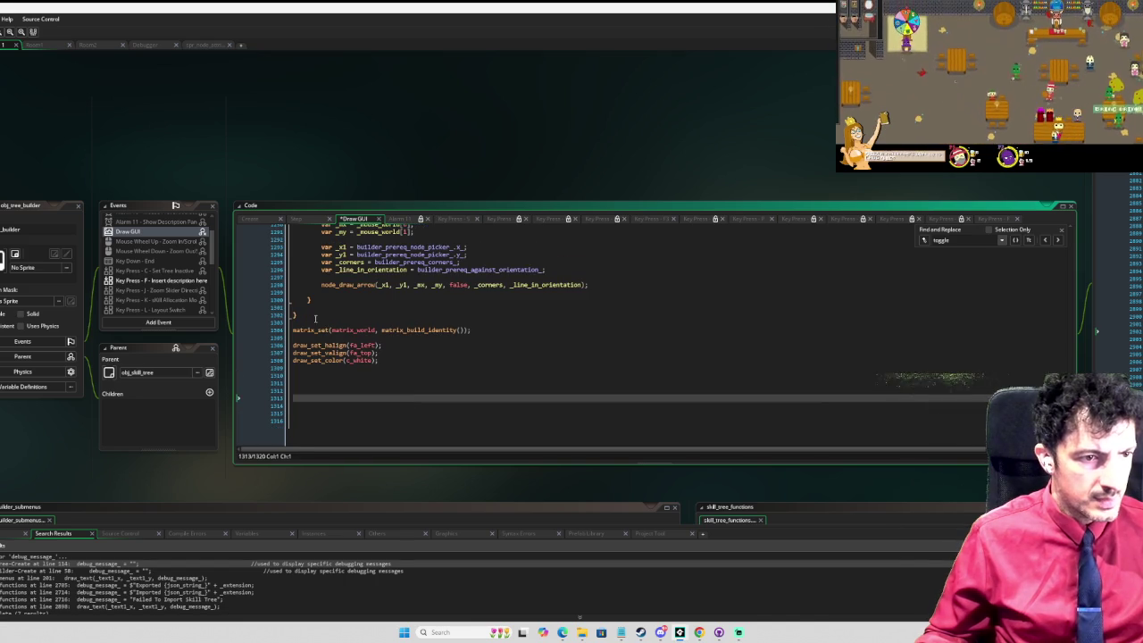
Step: Paste the importing and exporting region below the matrix_set reset
click(309, 336)
key(Return)
key(Return)
key(Return)
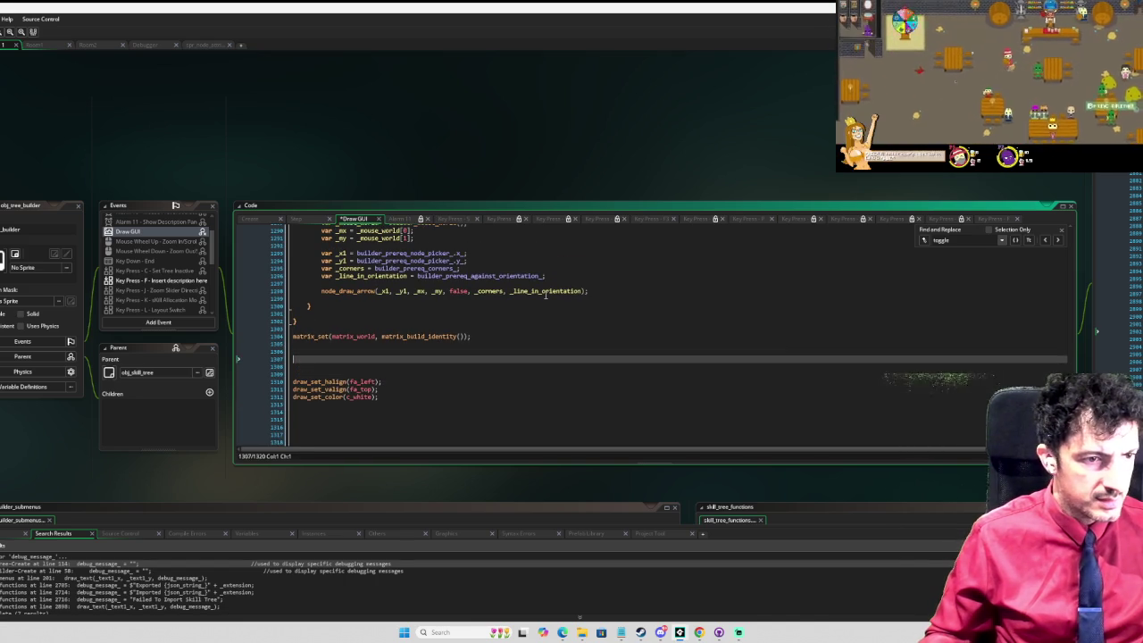
key(ctrl+v)
key(Return)
key(Return)
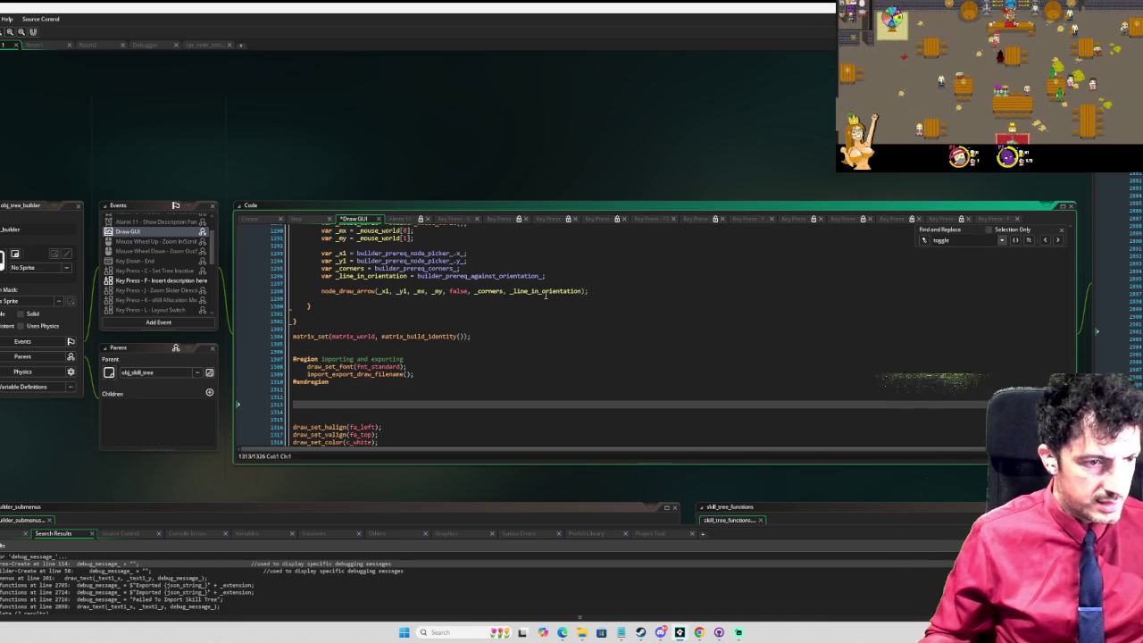
Step: Add an empty 'default node settings' region with #endregion, removing the half-written if
text(region default node si)
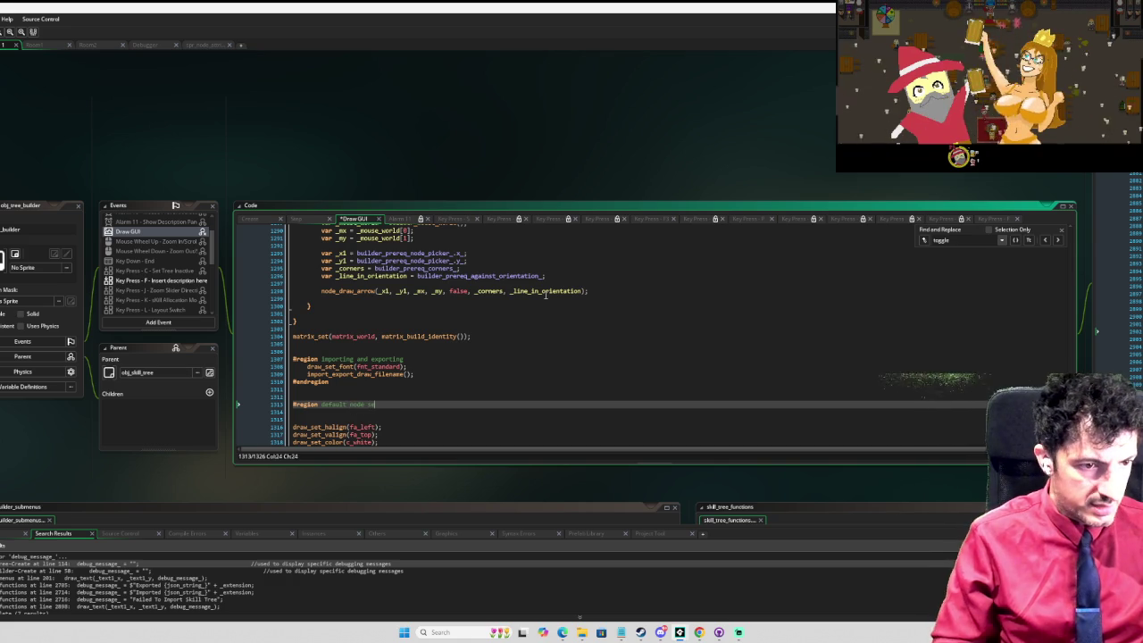
key(Return)
key(Return)
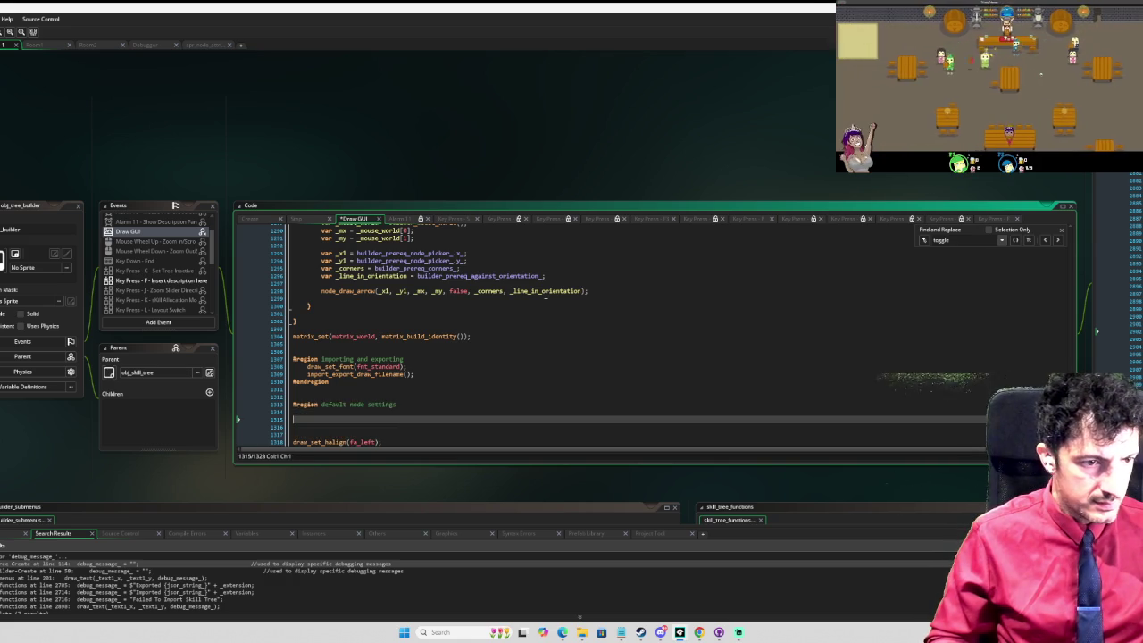
text(endr)
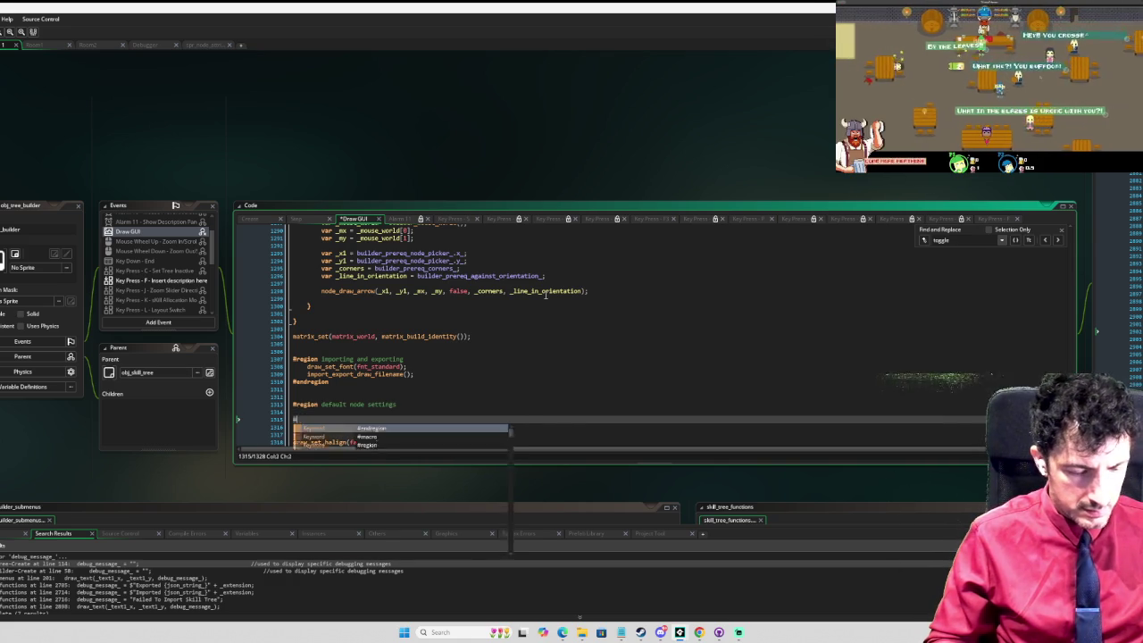
key(Return)
key(Home)
key(Return)
key(Return)
key(Up)
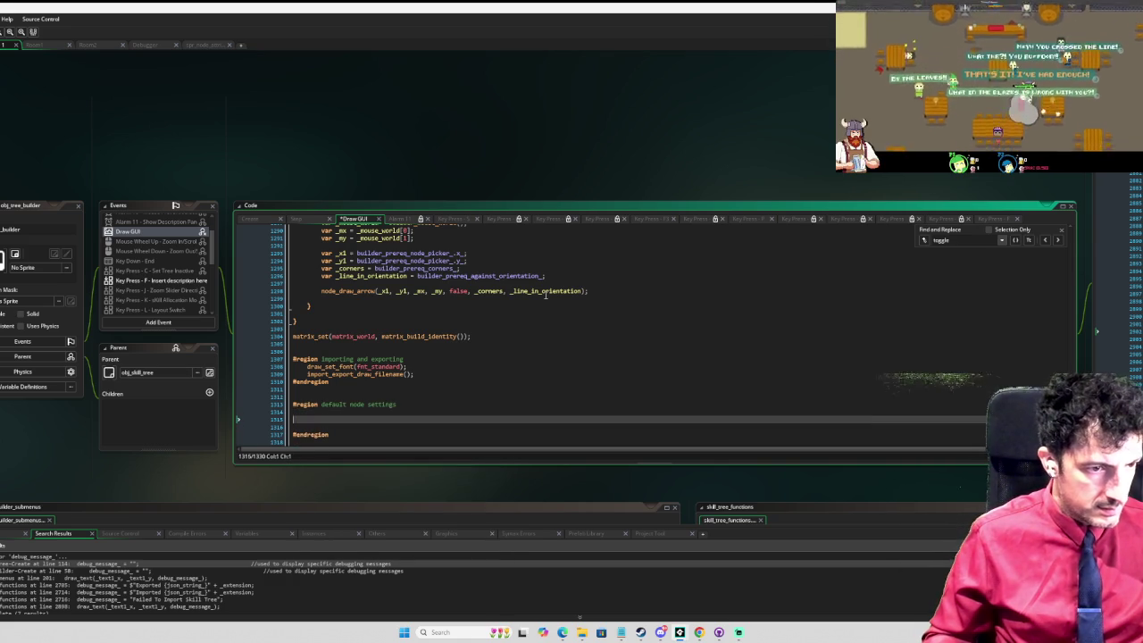
scroll(549, 292, down, 2)
key(Up)
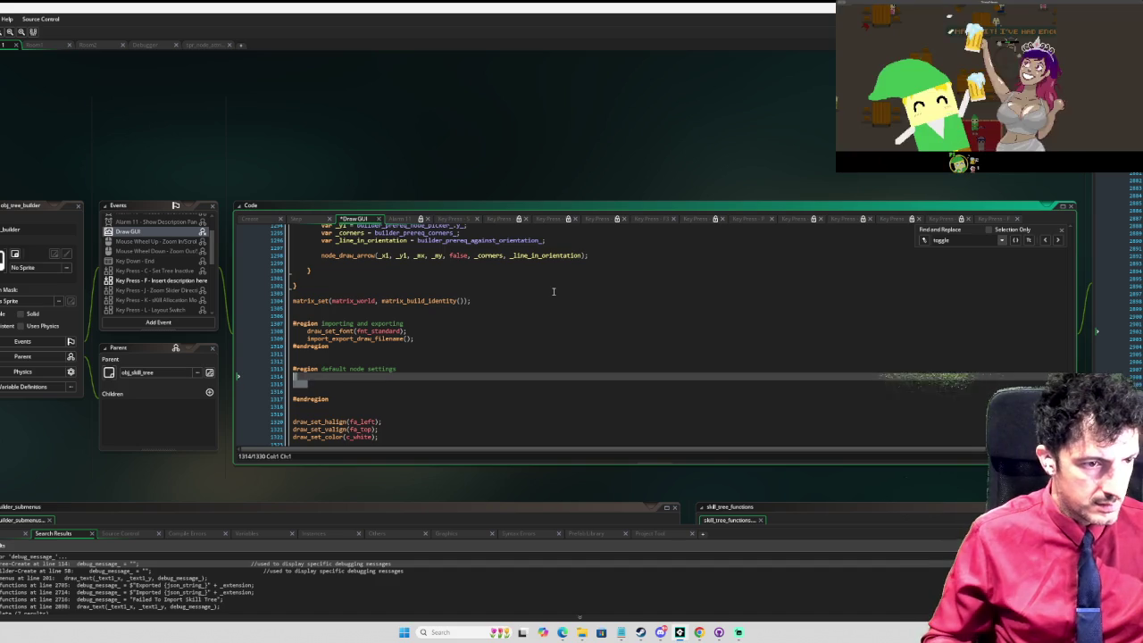
key(Delete)
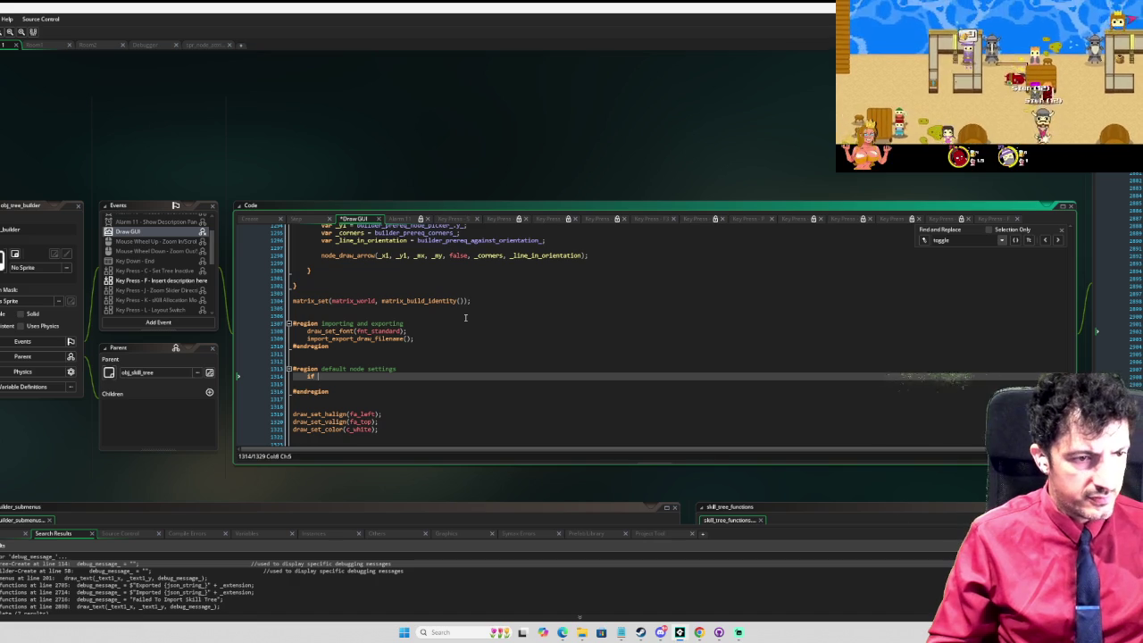
key(BackSpace)
key(BackSpace)
key(BackSpace)
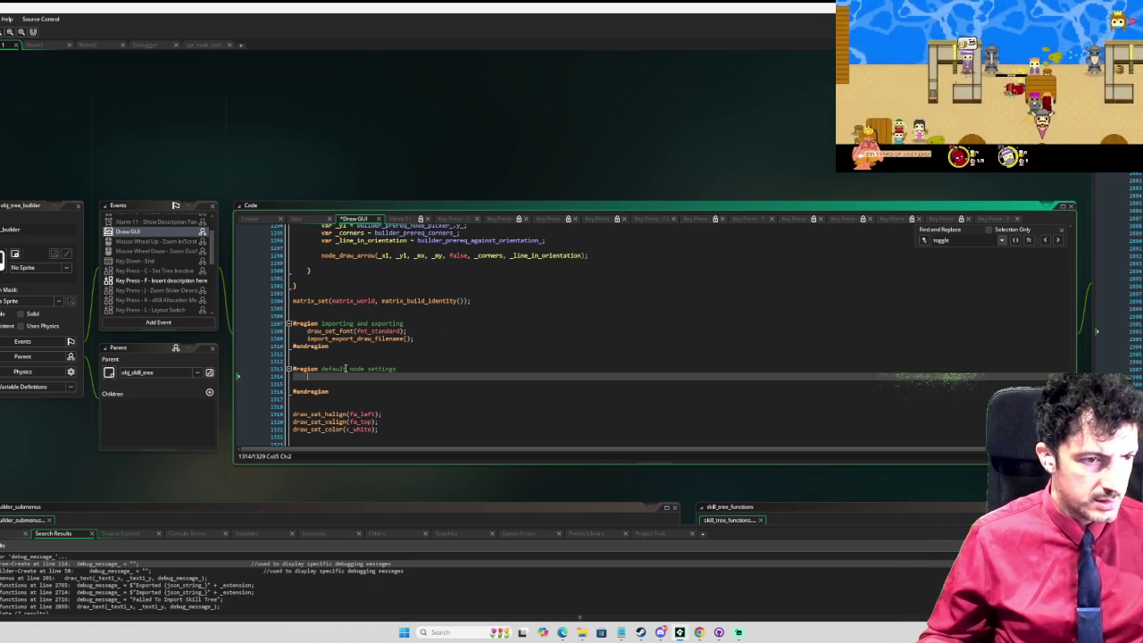
scroll(536, 482, down, 5)
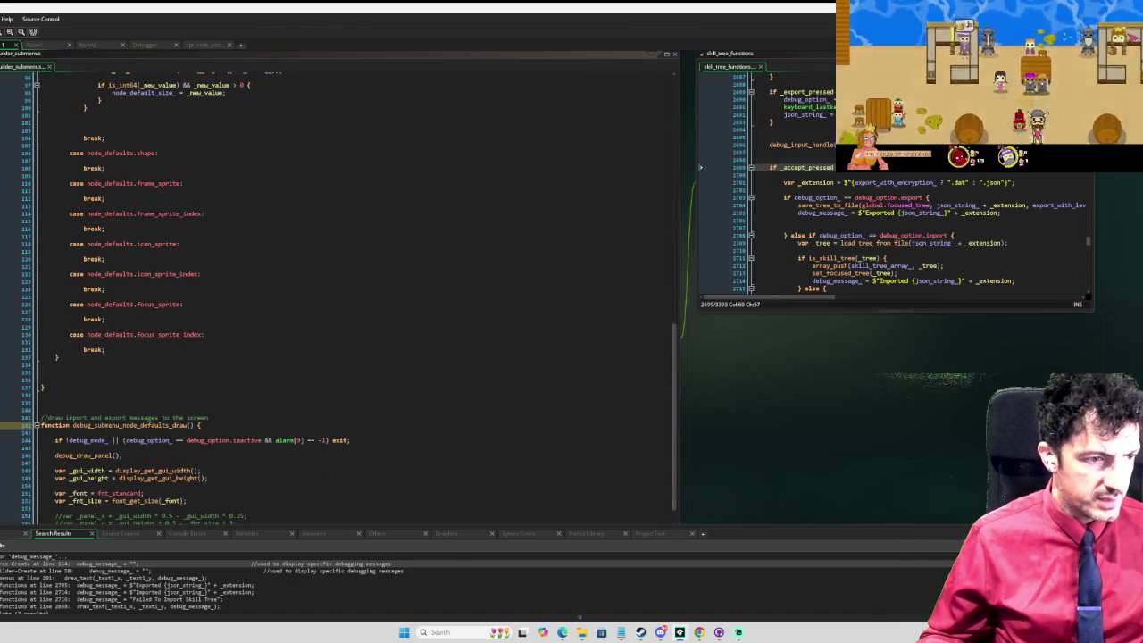
Step: On line 144, wrap the option test in !( ) and change inactive to node_defaults
scroll(136, 374, down, 3)
click(136, 366)
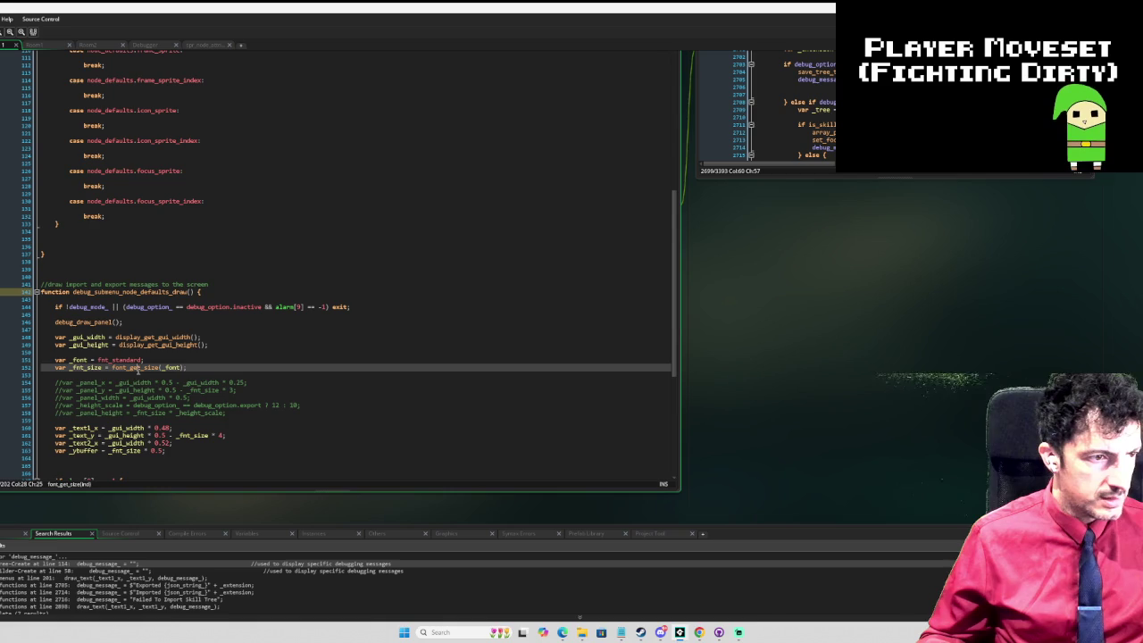
click(95, 315)
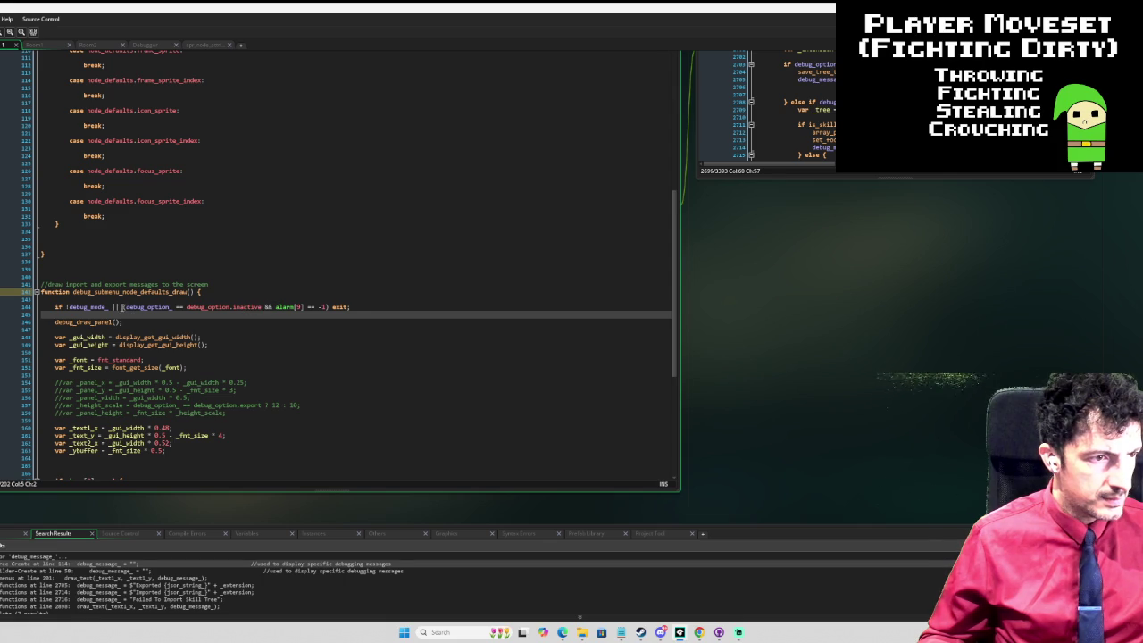
click(121, 306)
text(()
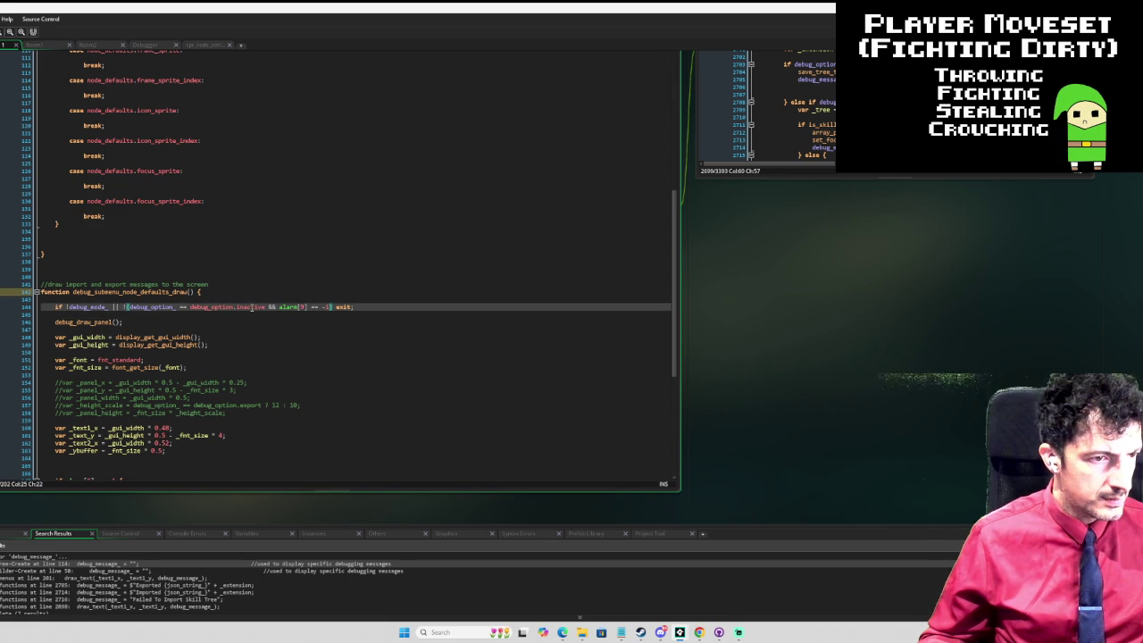
double_click(251, 307)
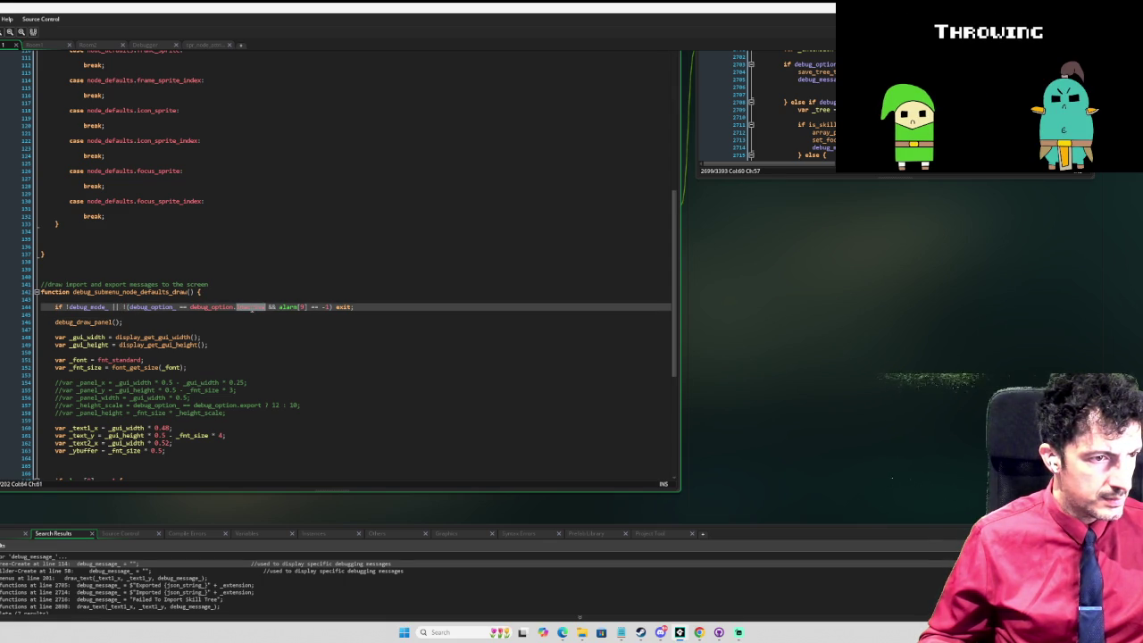
text(nod)
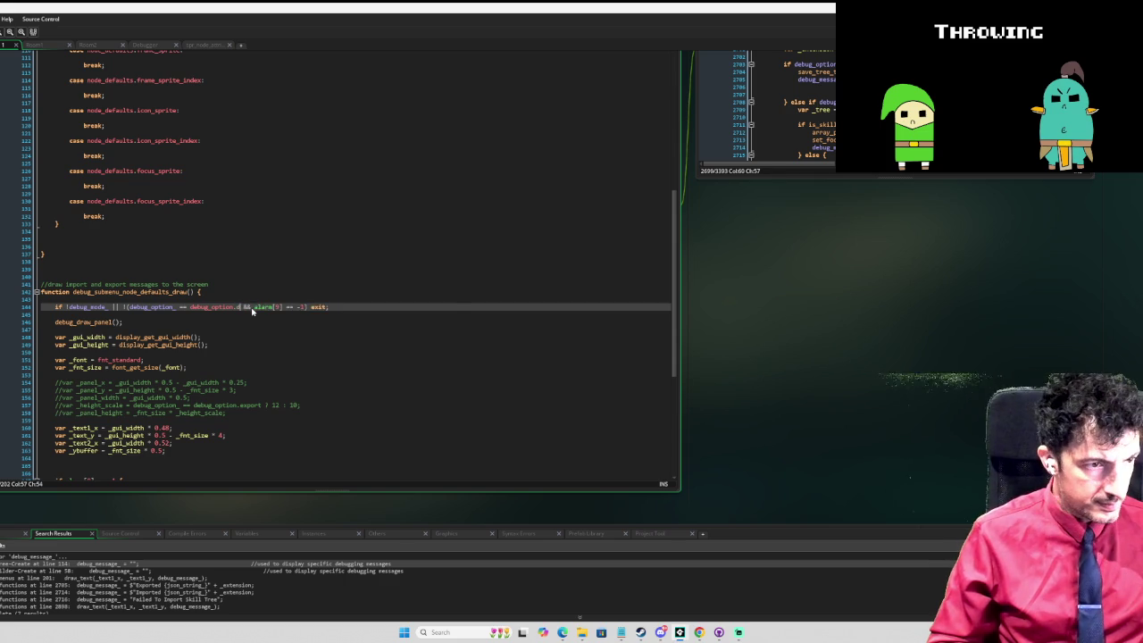
text(e)
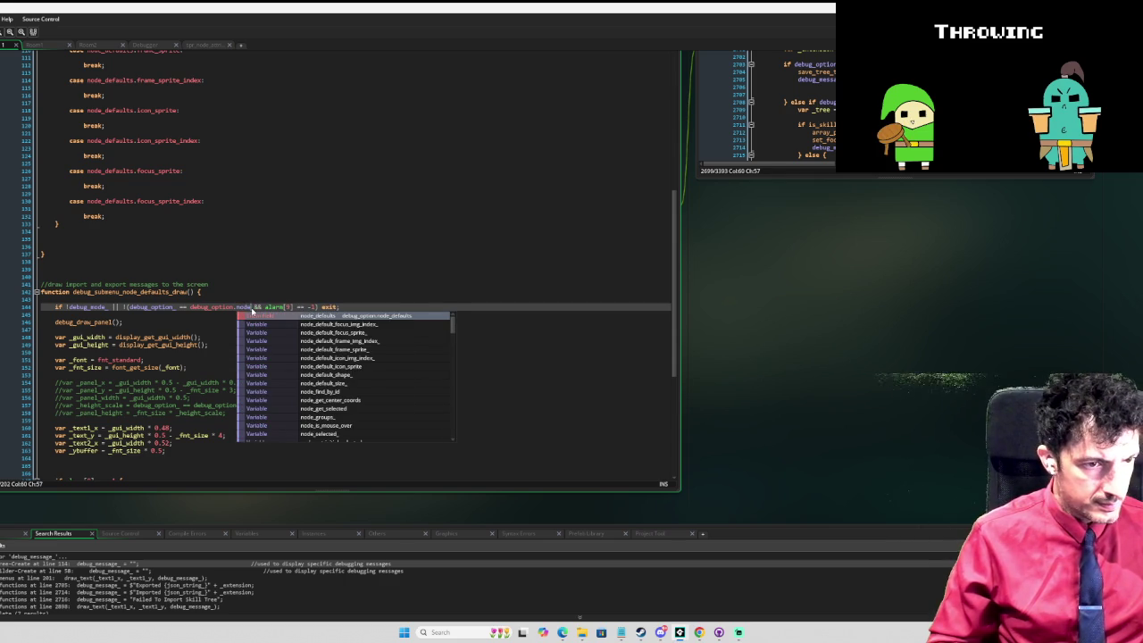
key(Return)
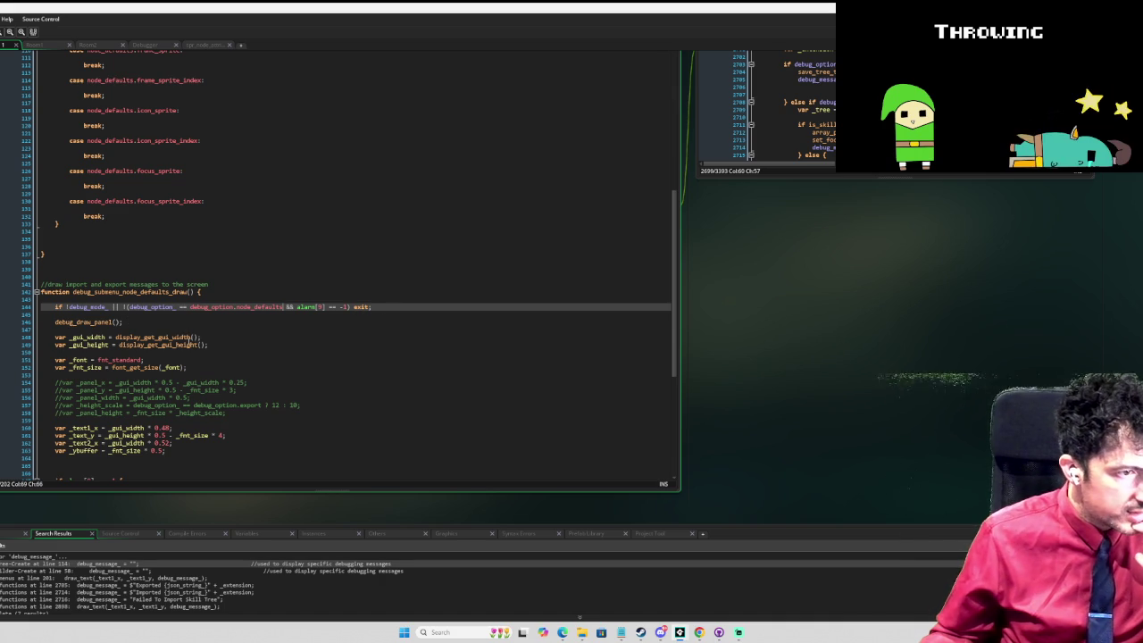
click(200, 345)
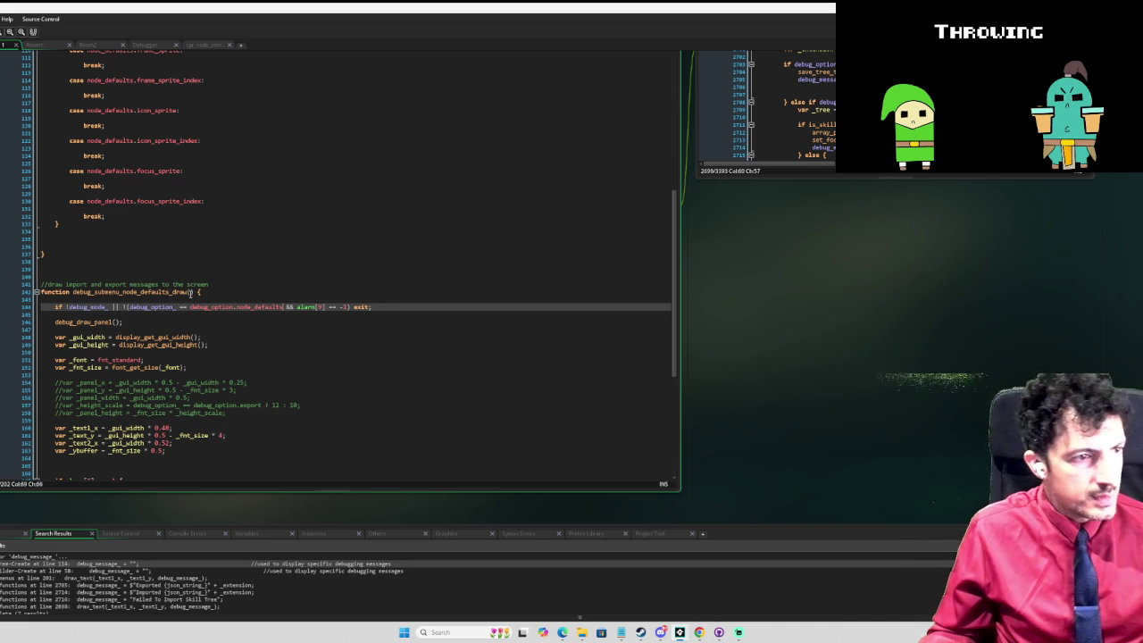
Step: Copy the debug_submenu_node_defaults_draw name and return to the empty default node settings region
scroll(194, 292, down, 1)
drag(193, 275, 76, 277)
scroll(855, 377, up, 5)
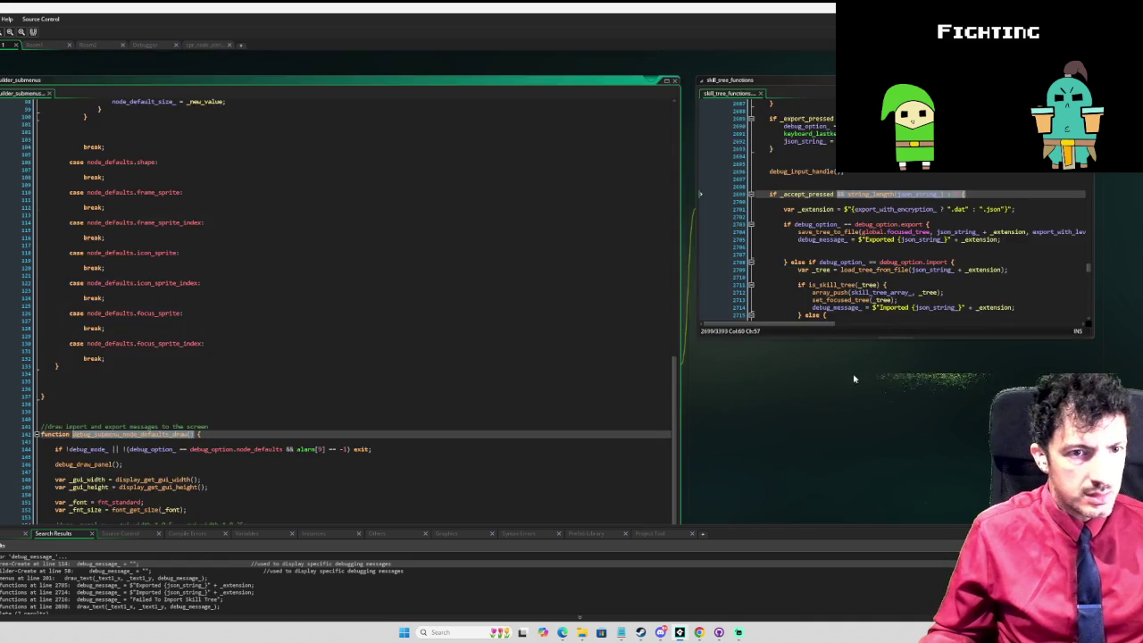
click(323, 252)
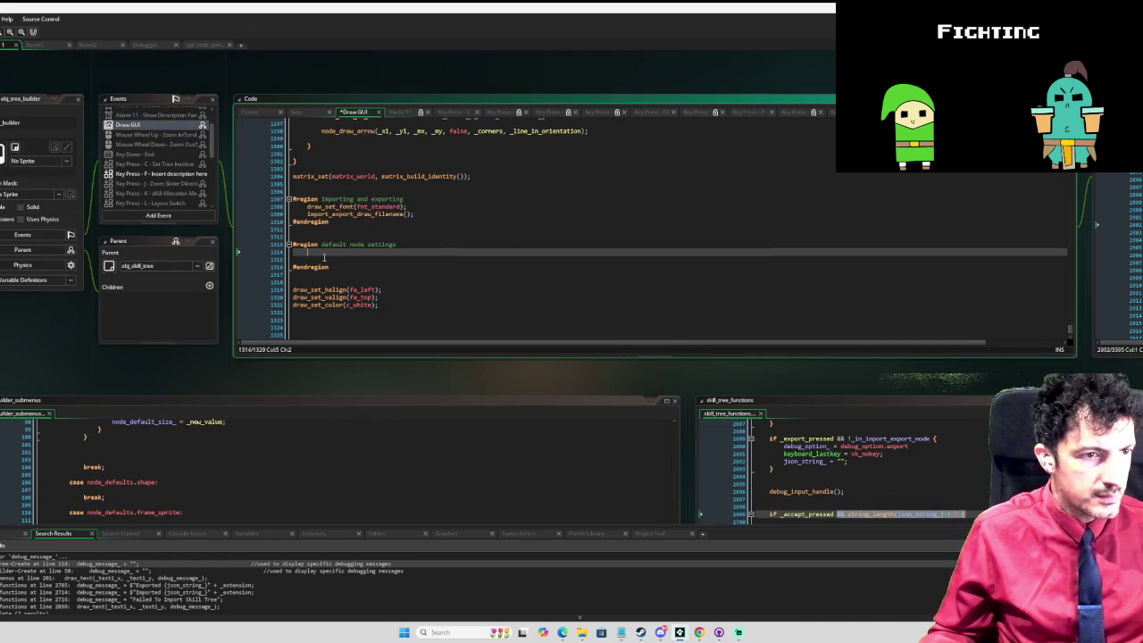
Step: Paste debug_submenu_node_defaults_draw(); into the default node settings region and run in debug mode
text(debug_submenu_node_defaults_draw())
text(;)
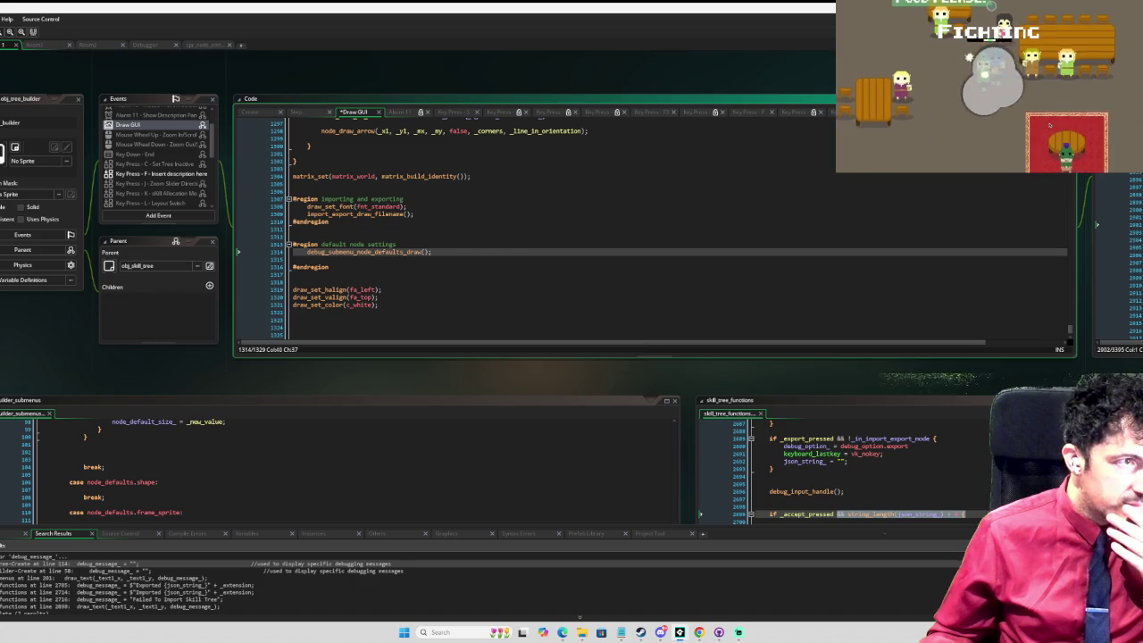
key(F6)
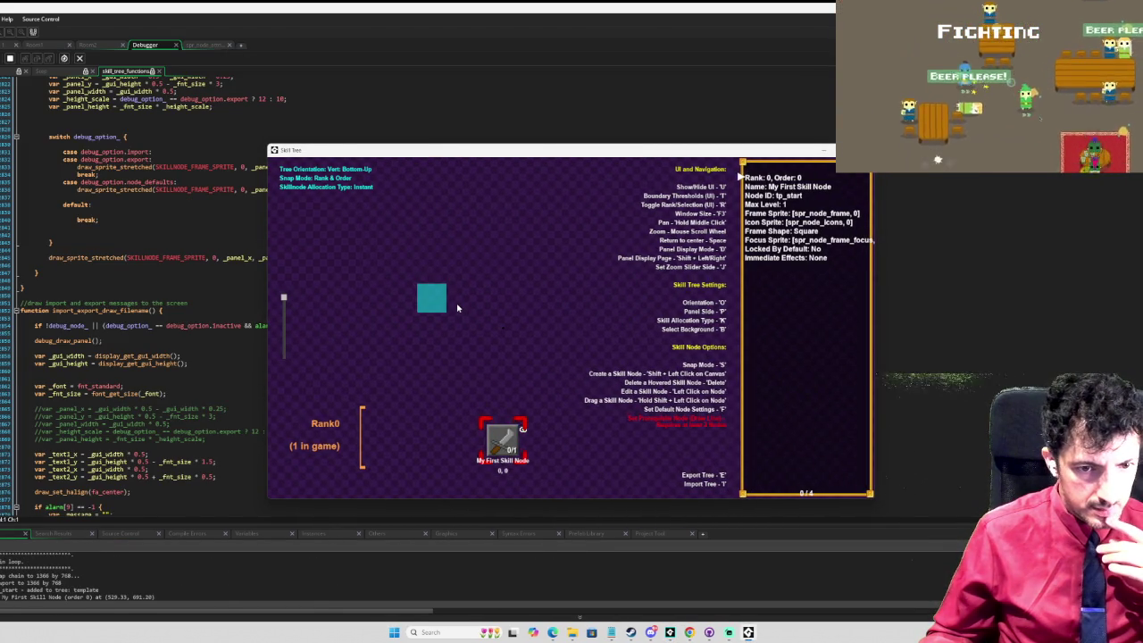
Step: Trigger the submenu in game, dismiss the _esc_pressed error, trace its use, and stop debugging
key(e)
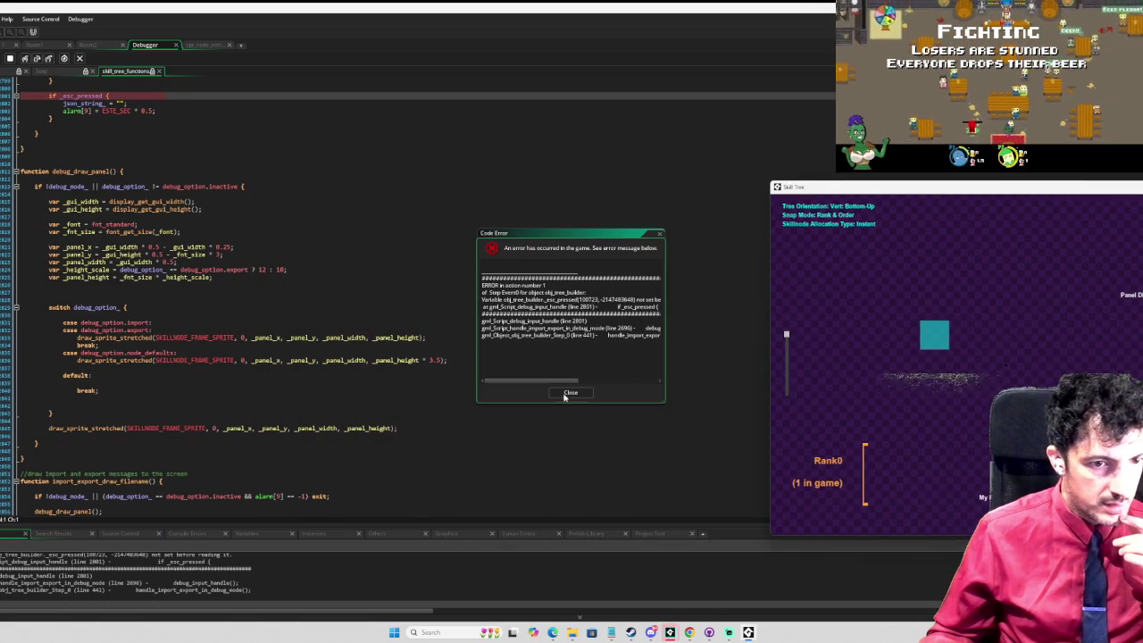
click(570, 392)
scroll(81, 224, up, 5)
double_click(81, 238)
scroll(80, 237, up, 10)
scroll(197, 183, up, 8)
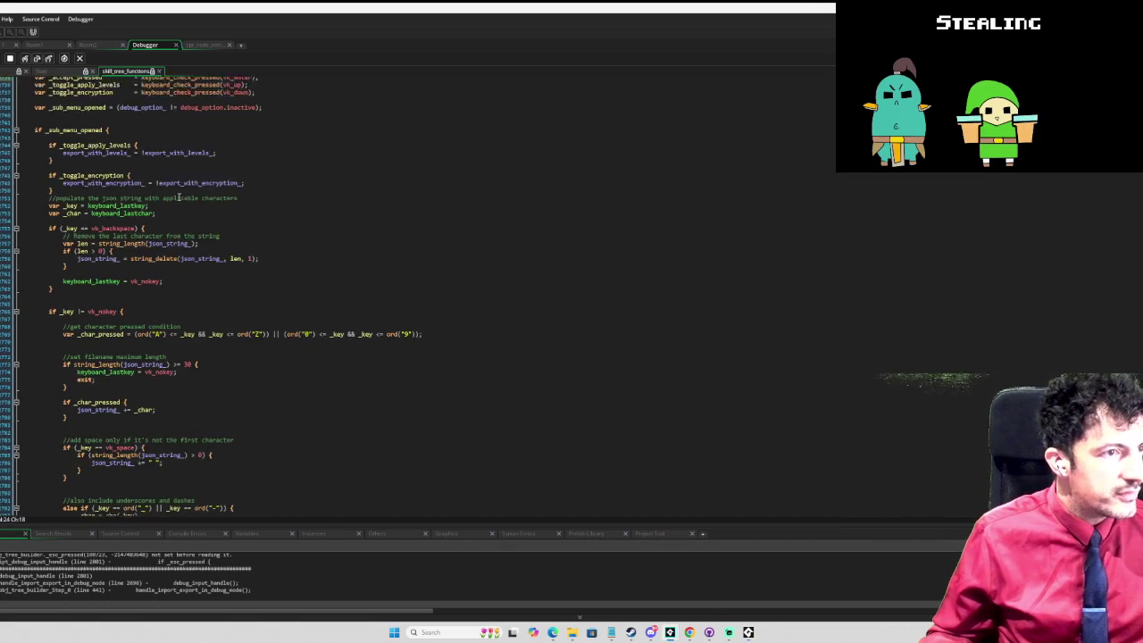
click(116, 189)
click(239, 180)
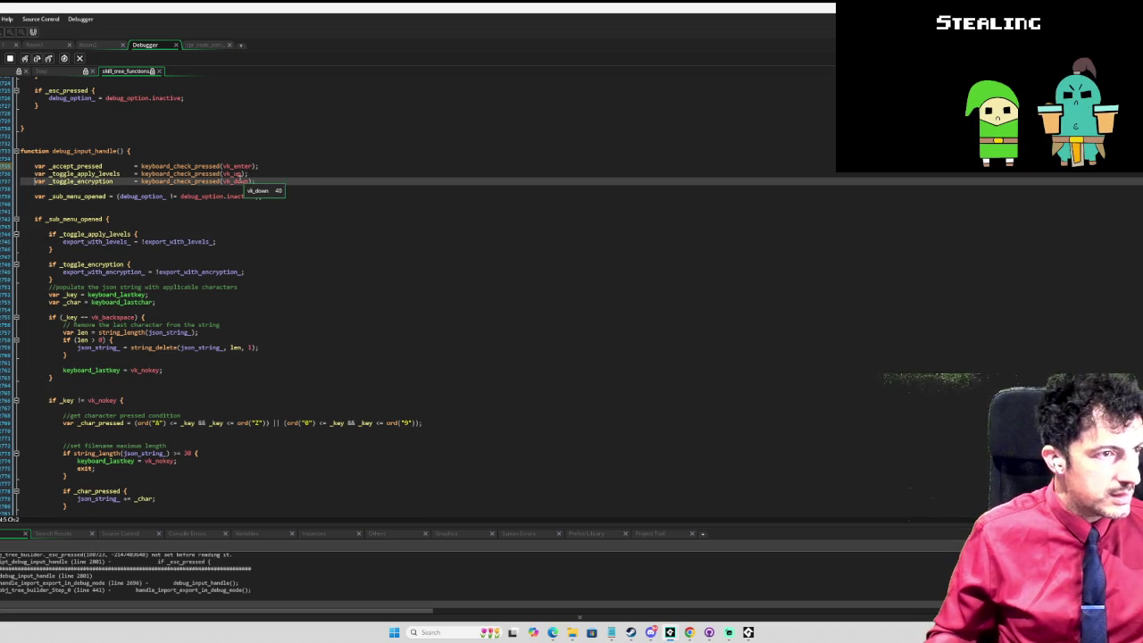
click(8, 58)
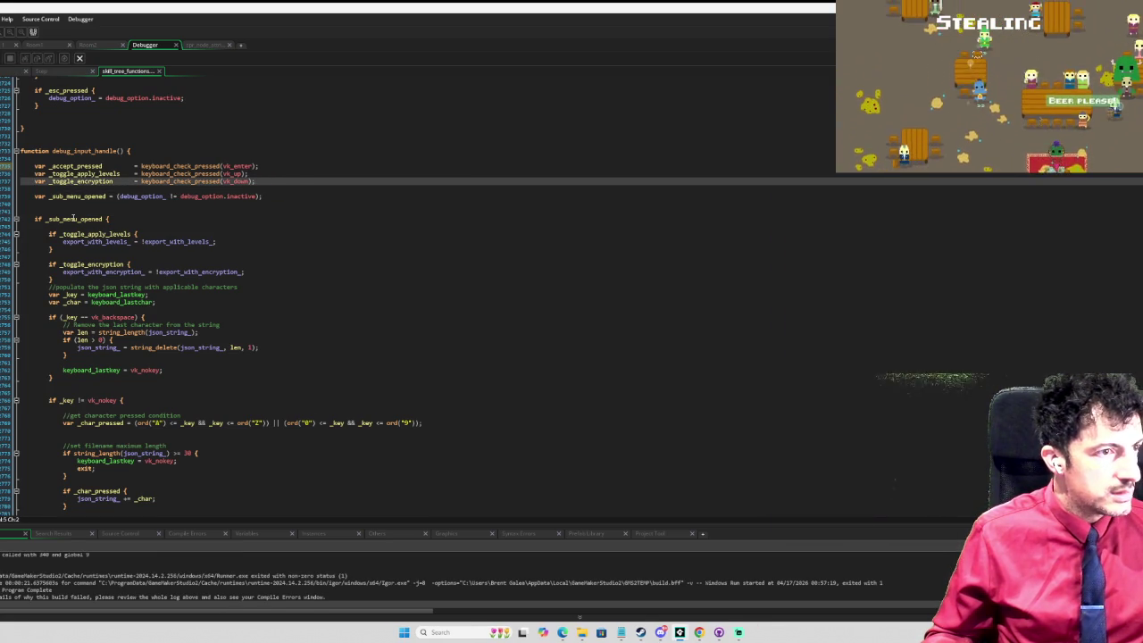
Step: Declare var _esc_pressed = keyboard_check_pressed(vk_escape); in debug_input_handle and rerun the game
click(116, 188)
text(var _esc_pressed)
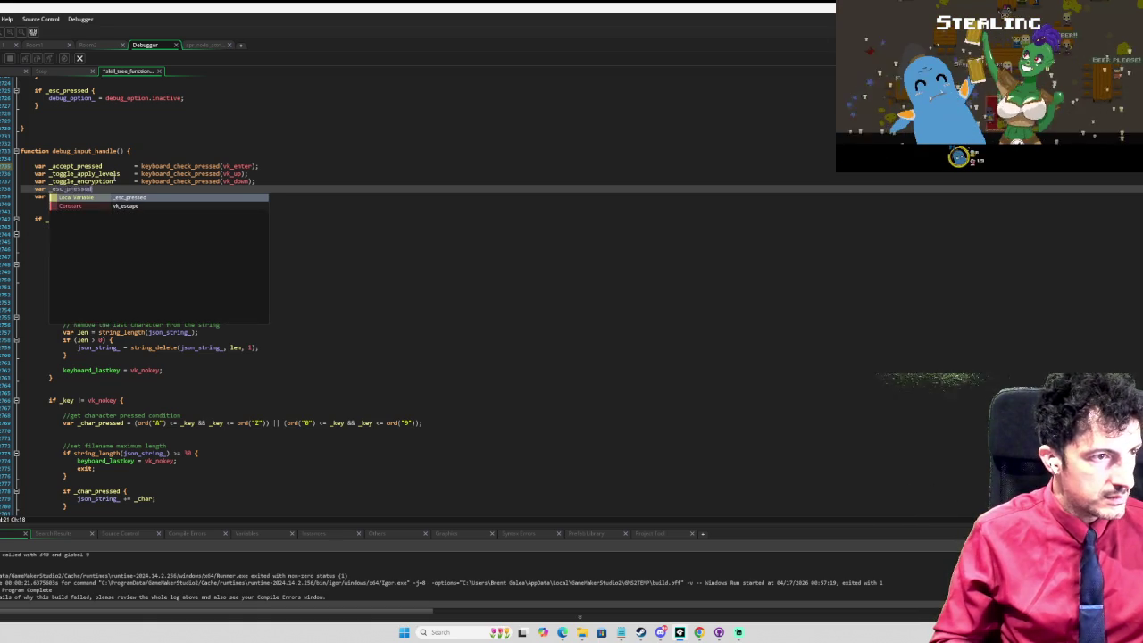
key(Return)
text(=)
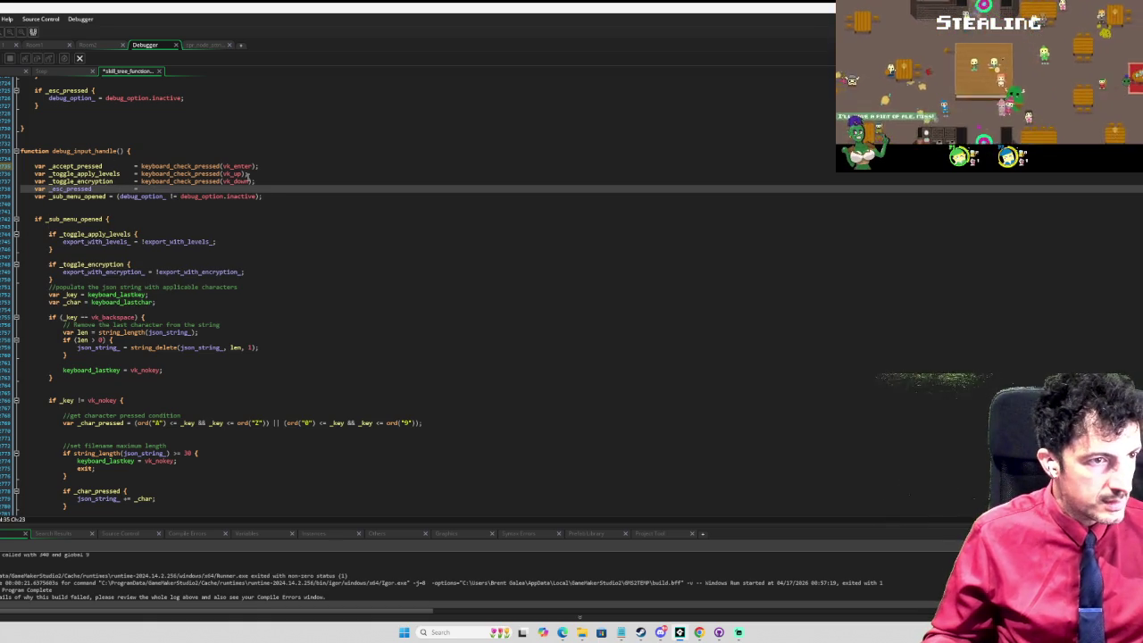
drag(255, 181, 142, 181)
key(ctrl+c)
click(141, 189)
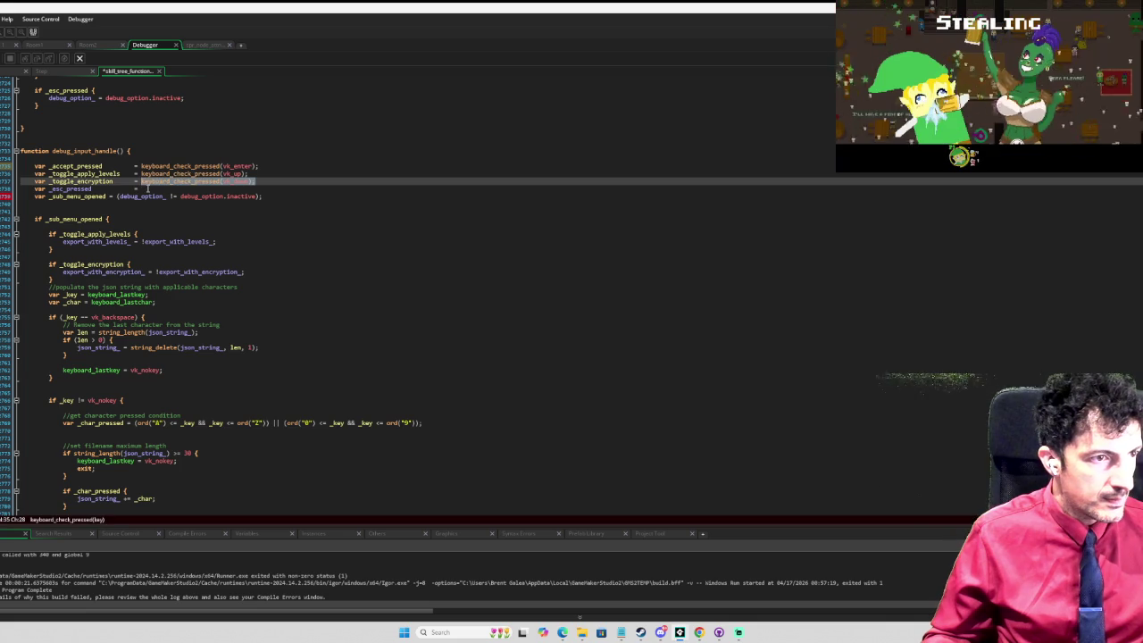
key(ctrl+v)
double_click(243, 189)
text(es)
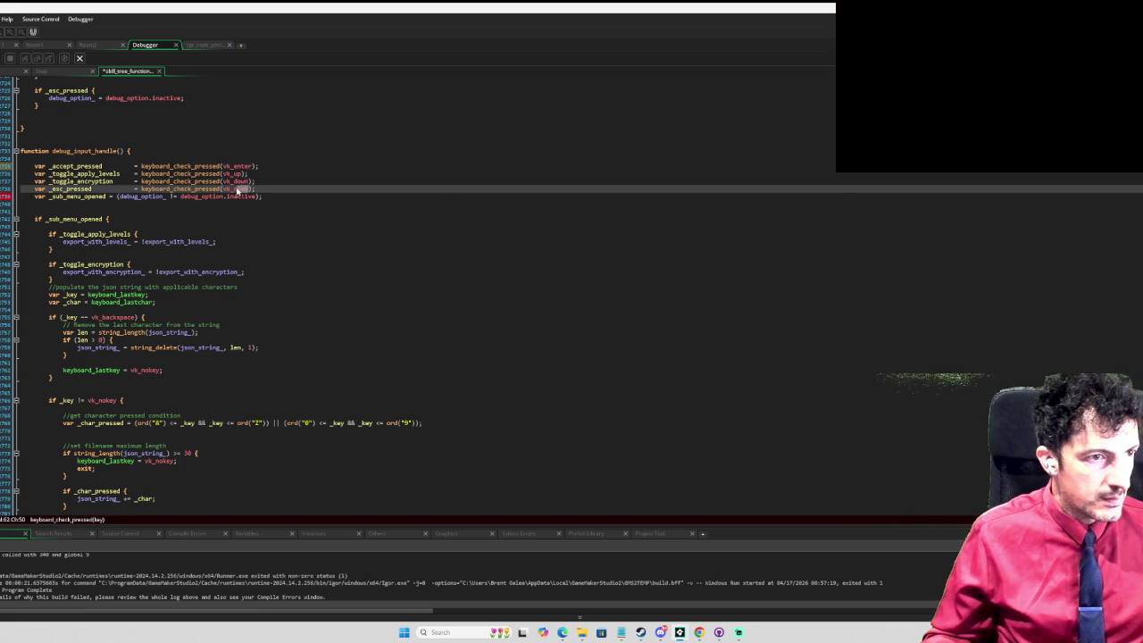
click(285, 198)
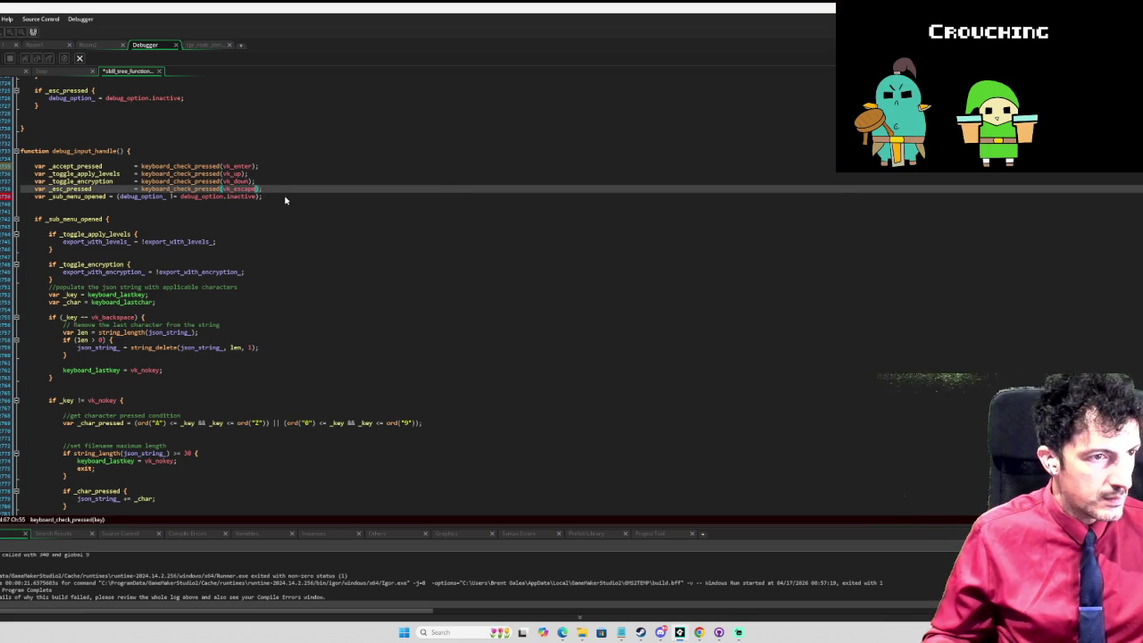
click(334, 181)
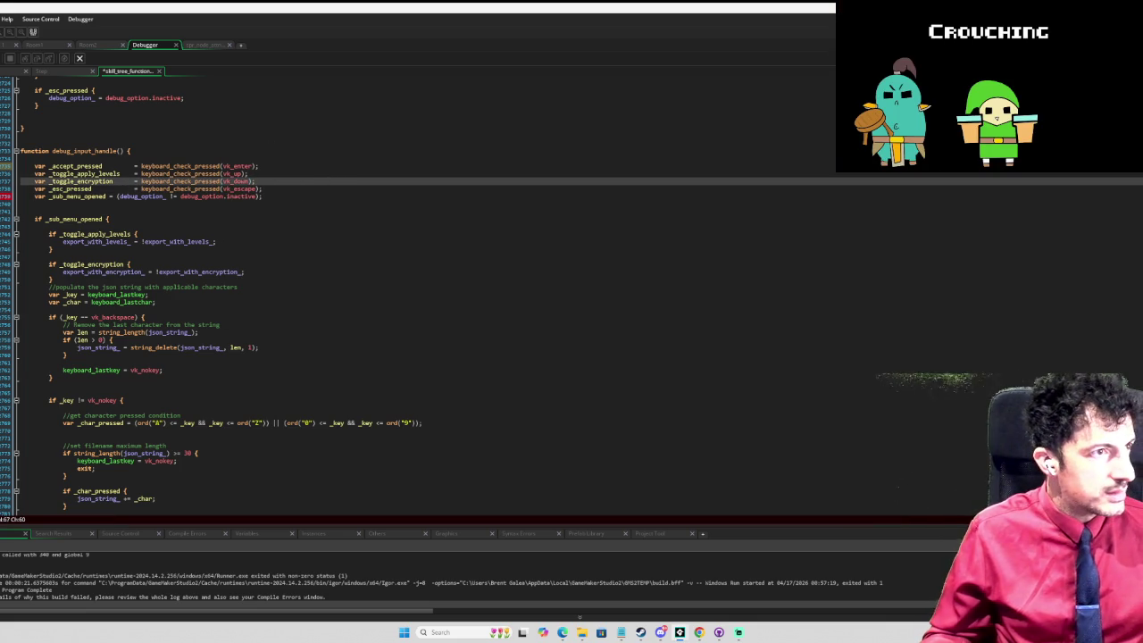
key(F5)
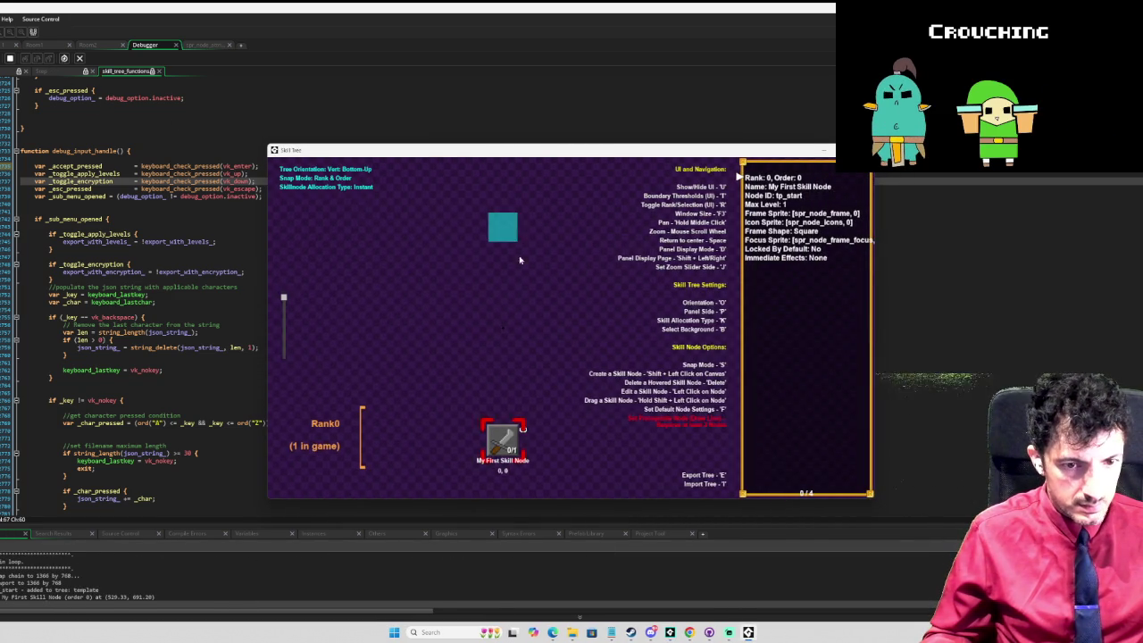
Step: Open the default node settings panel with F to see Frame Size 64 and Frame Shape 0, then close the game
key(f)
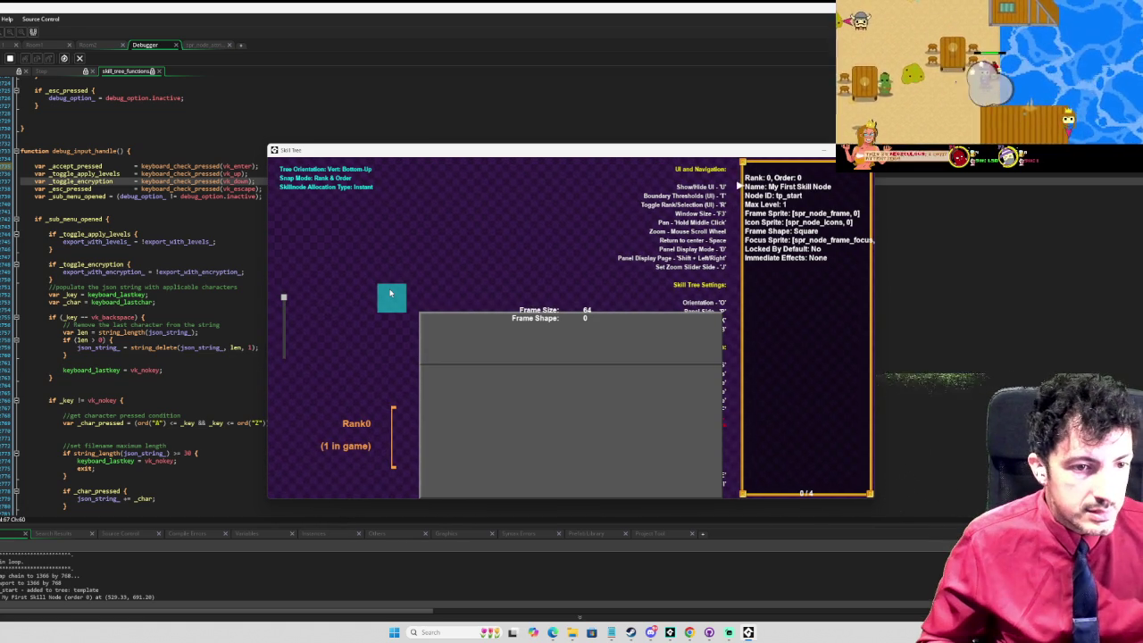
key(alt+F4)
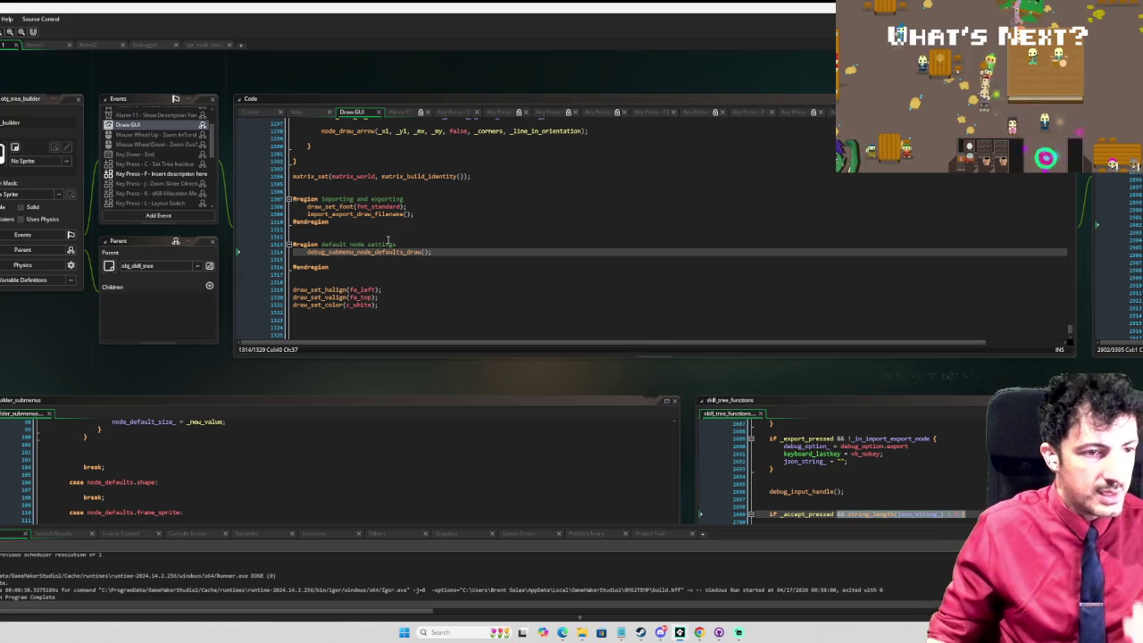
scroll(153, 161, up, 3)
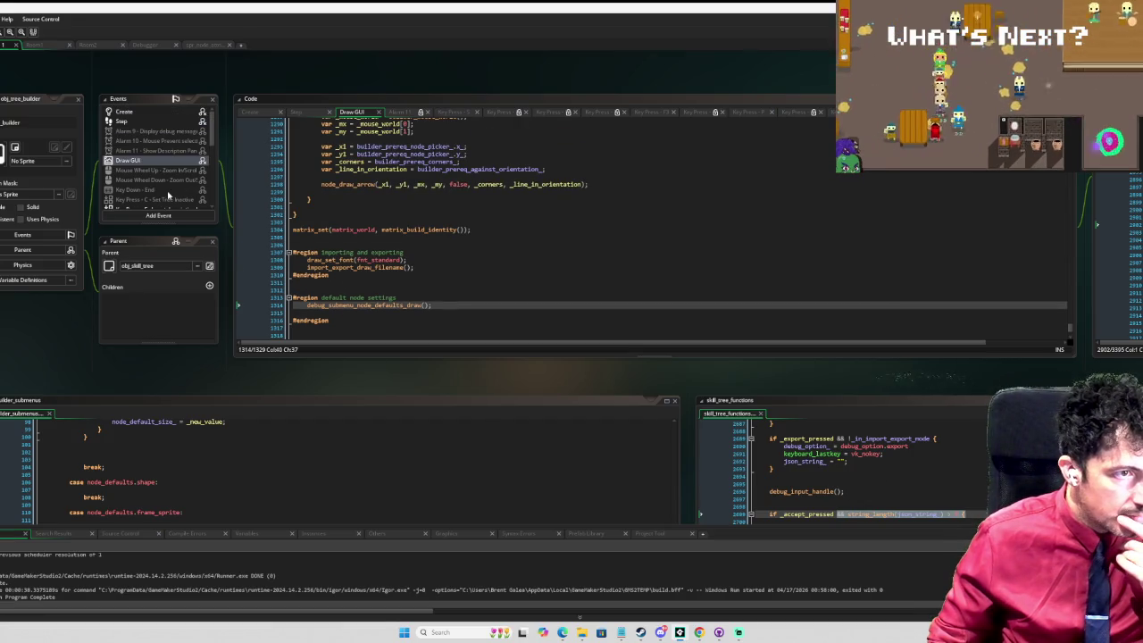
click(153, 122)
scroll(486, 261, down, 5)
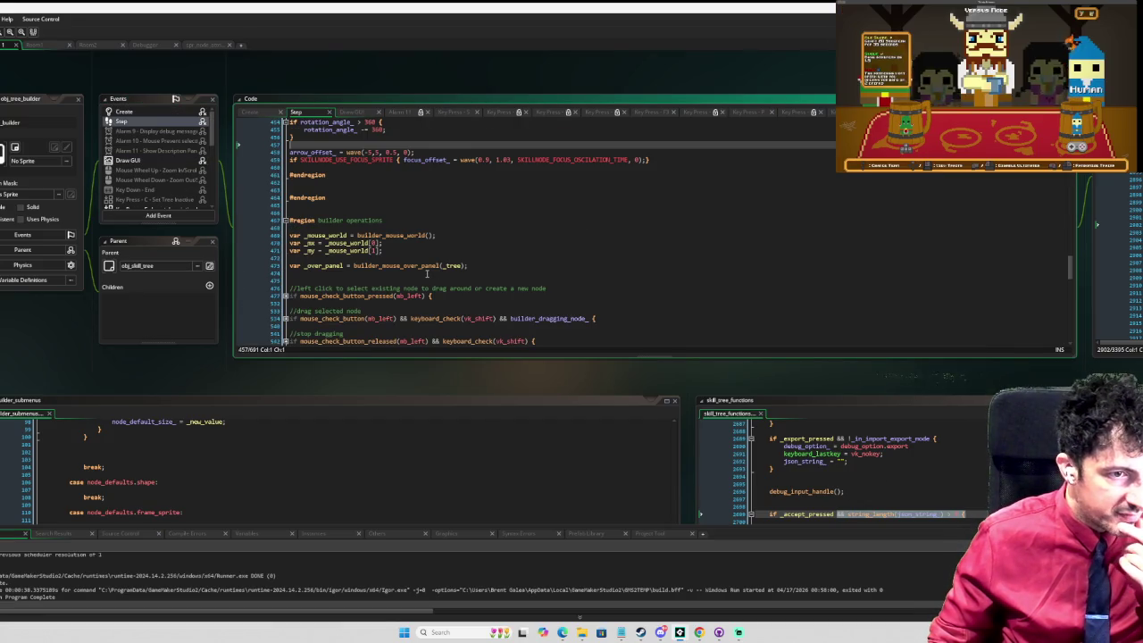
scroll(426, 274, down, 15)
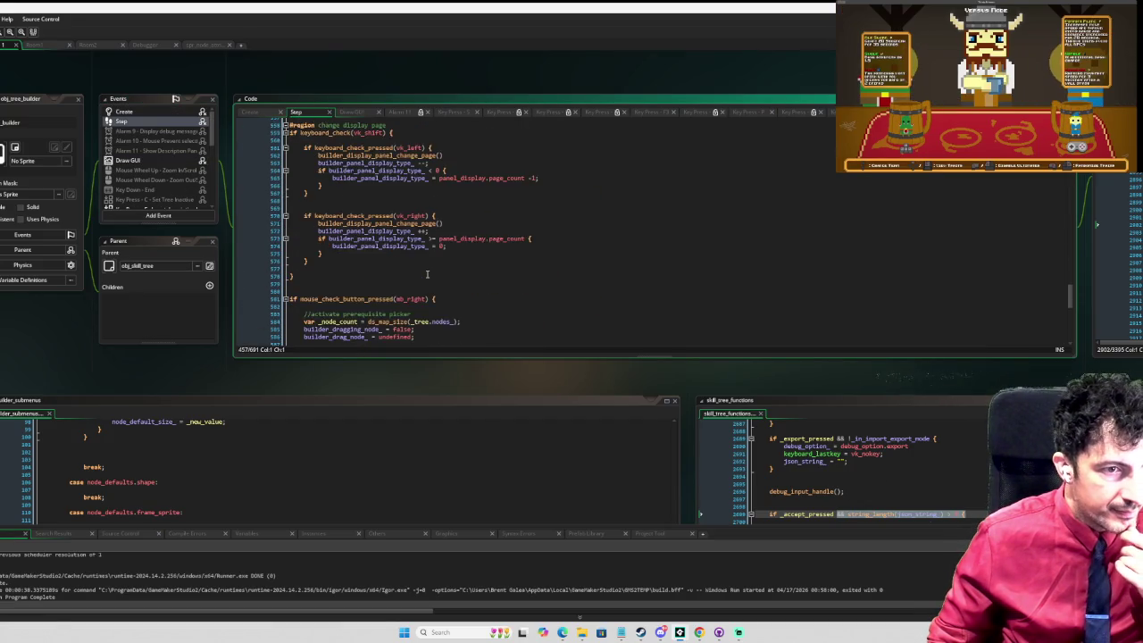
scroll(425, 277, up, 15)
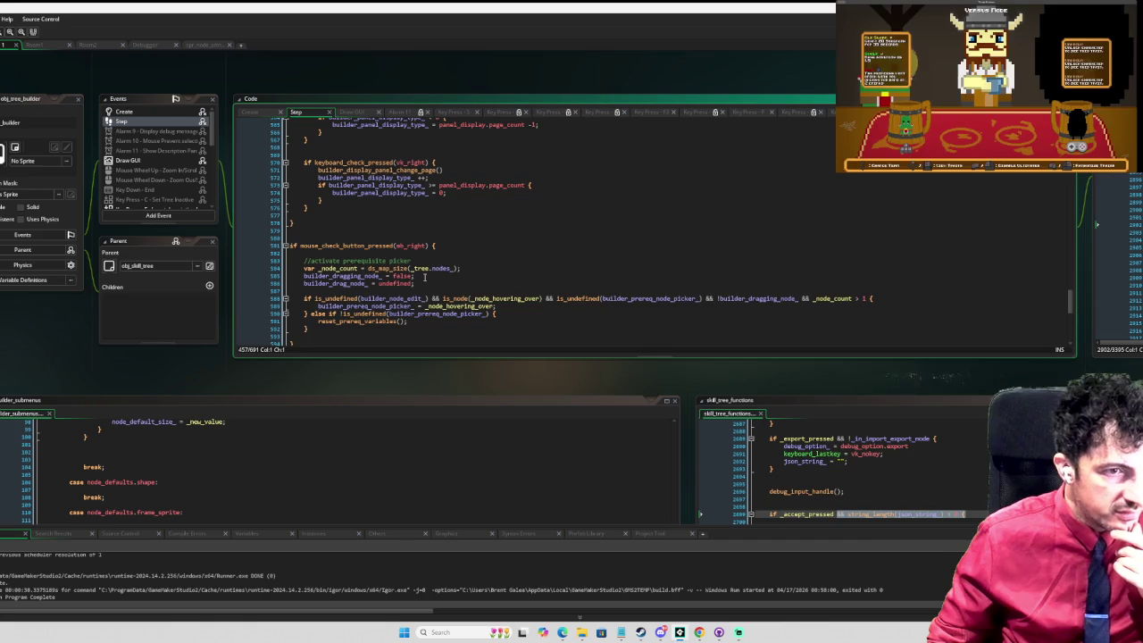
scroll(422, 282, up, 4)
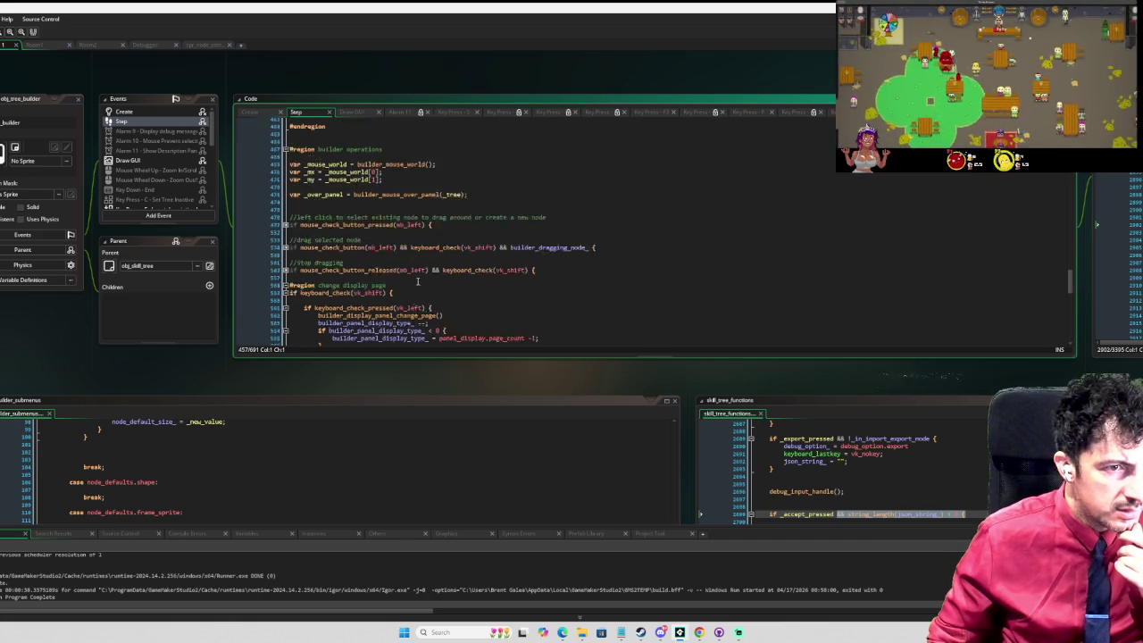
scroll(416, 282, up, 3)
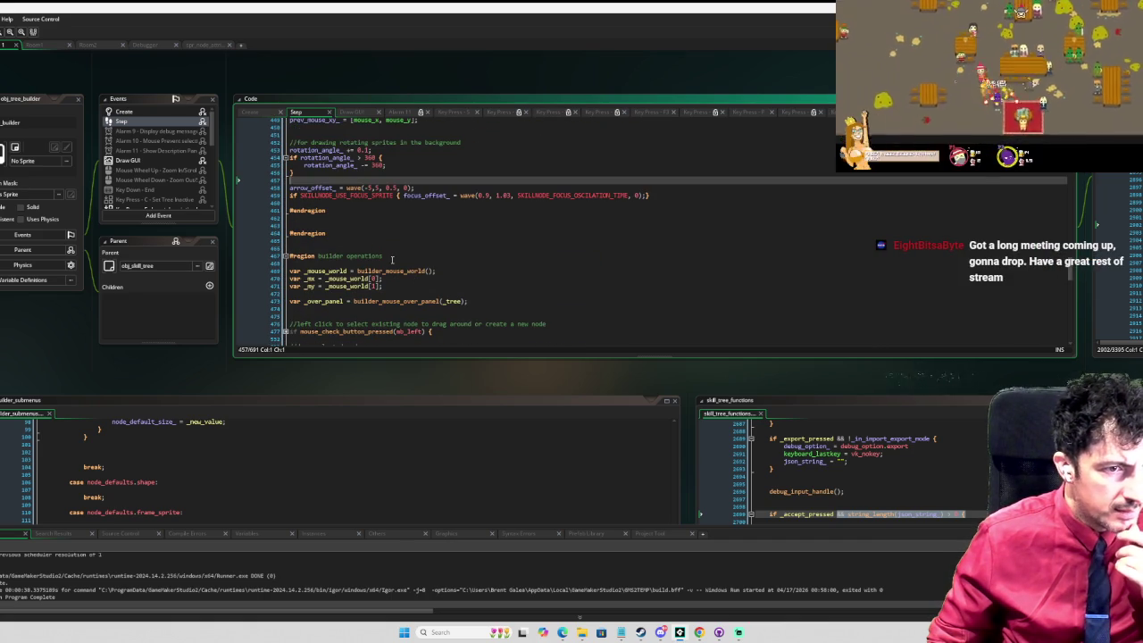
click(405, 263)
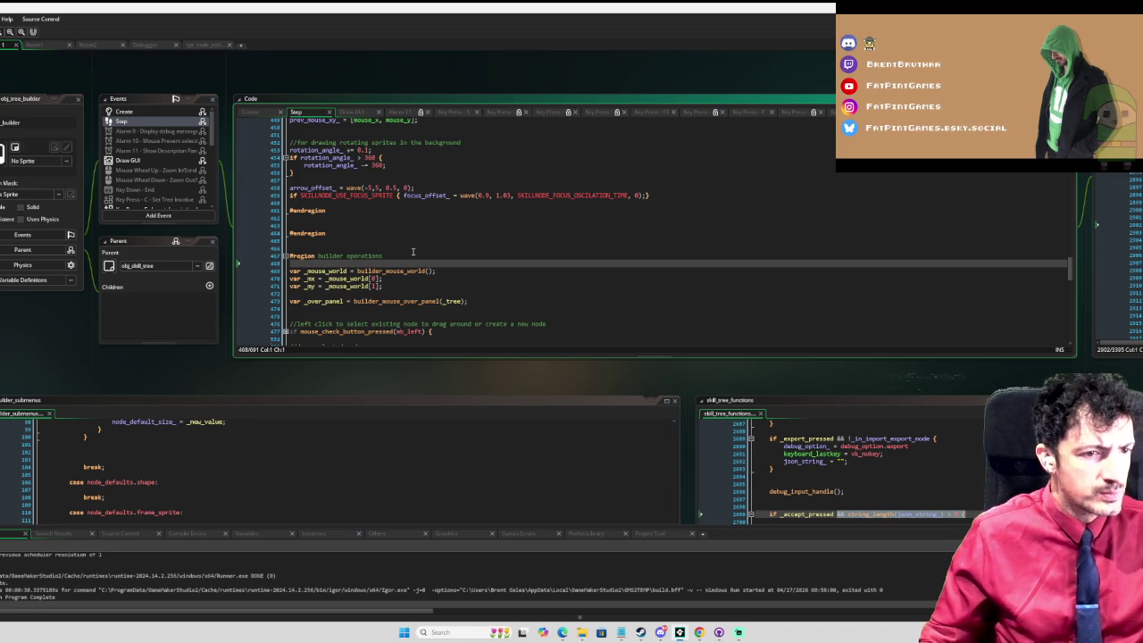
Step: Type 'if (debug_option_ == debug_option.inactive' under builder operations and select the code below
scroll(414, 253, down, 2)
key(Return)
key(Return)
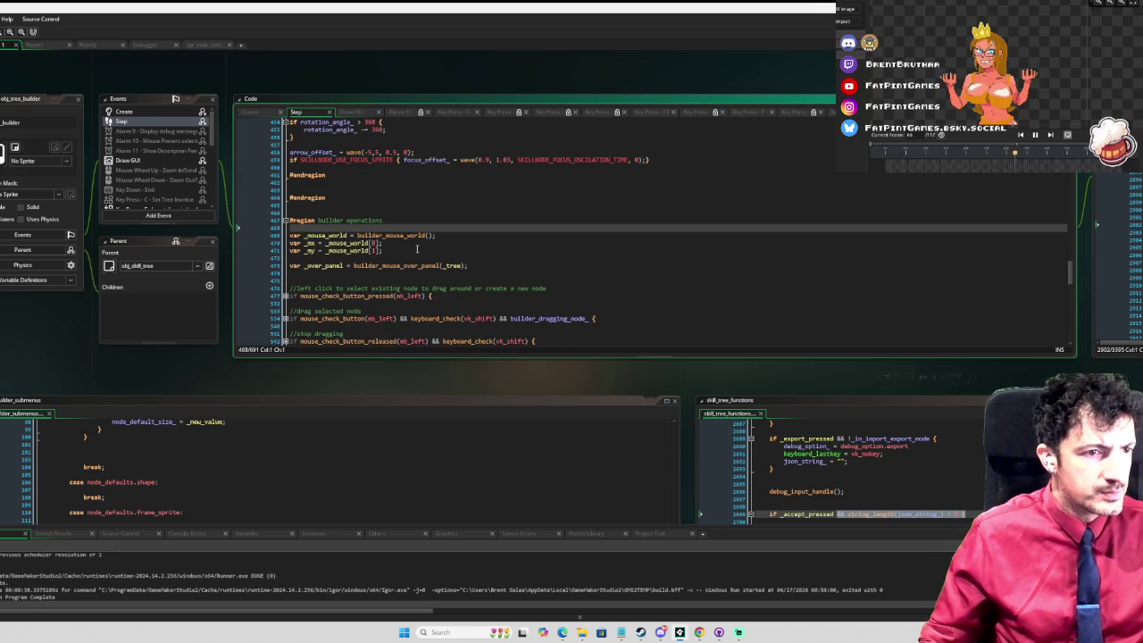
key(Return)
key(Up)
key(Up)
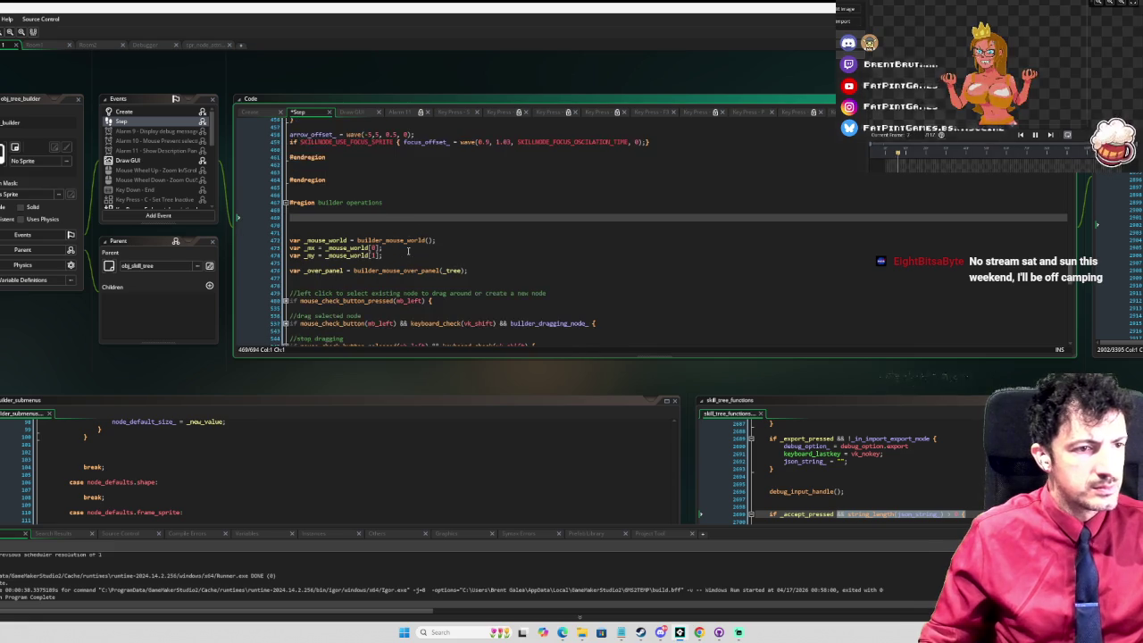
text(if )
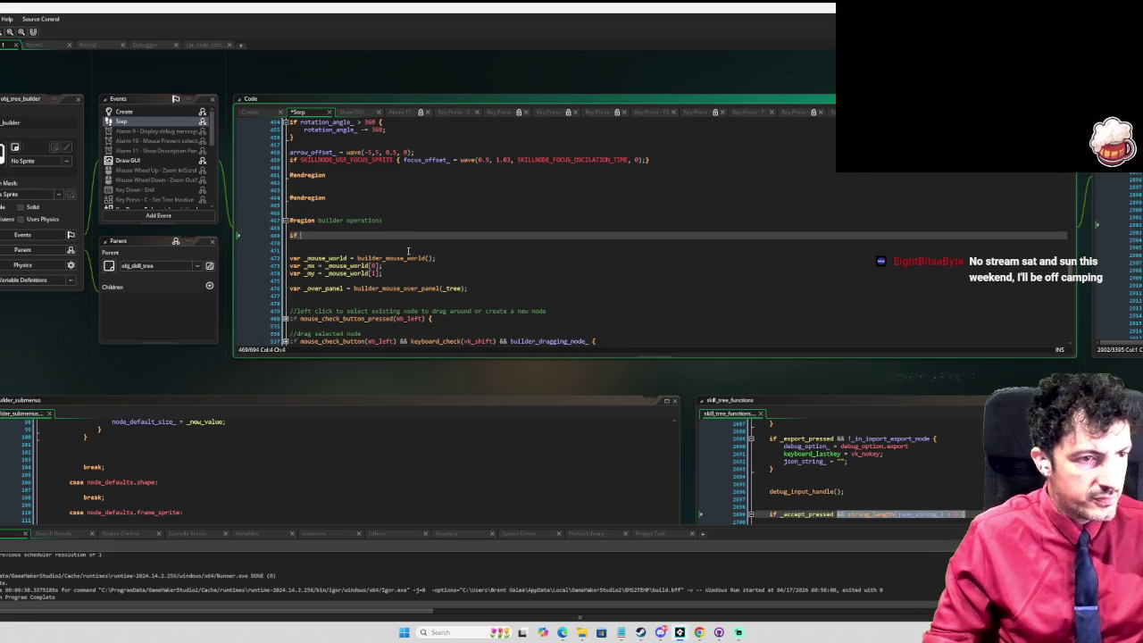
text((debug_option_)
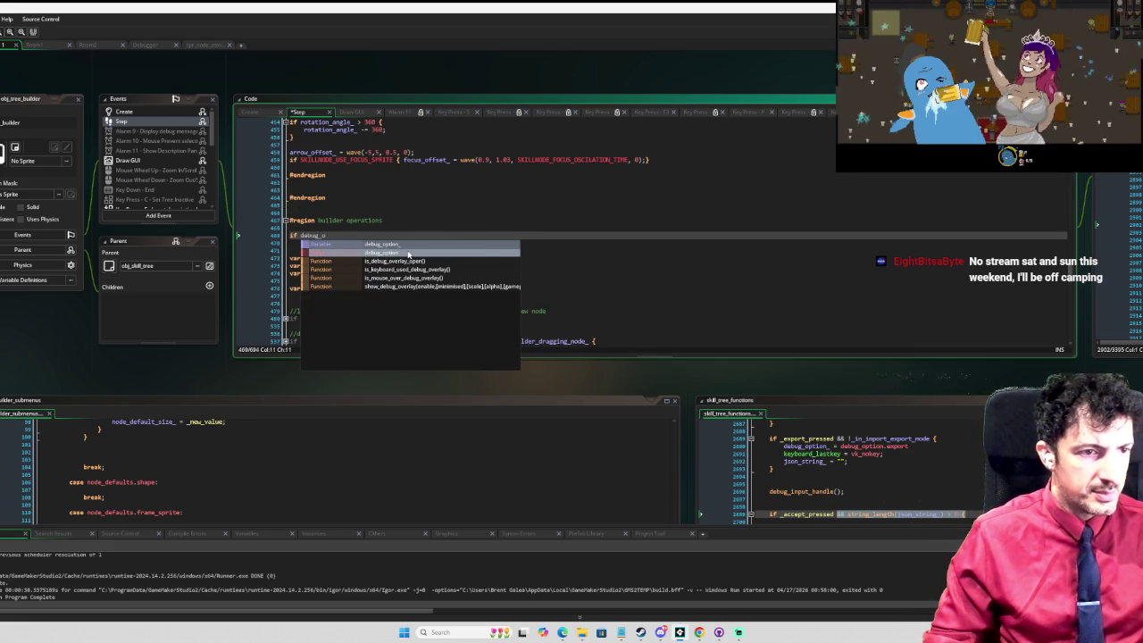
key(Return)
text(== debug_op)
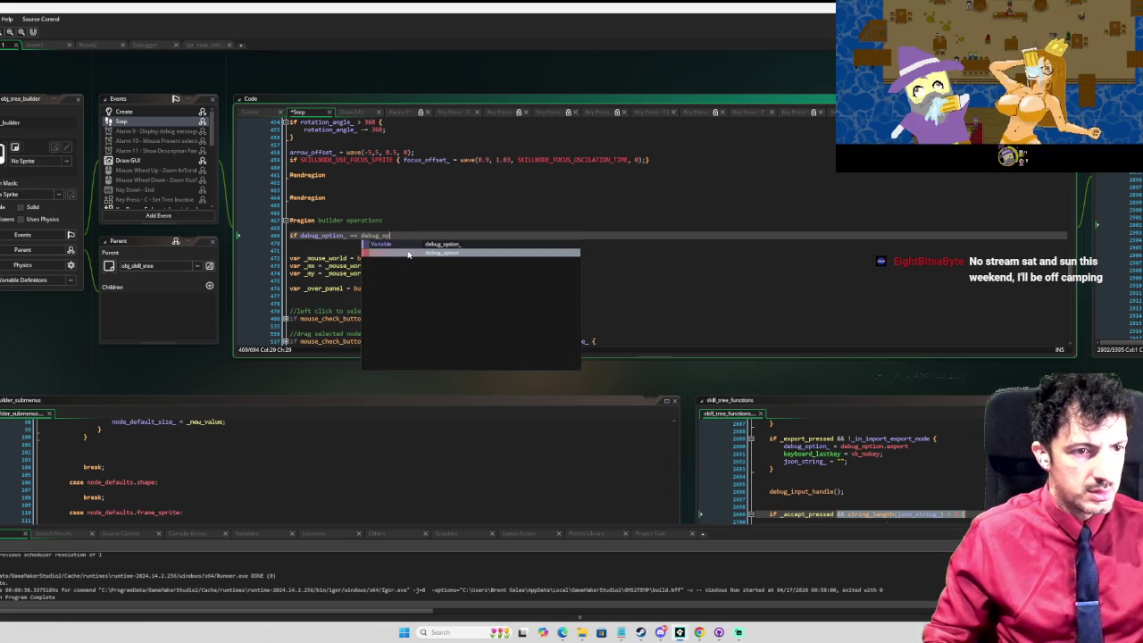
key(Return)
text(.in)
key(Return)
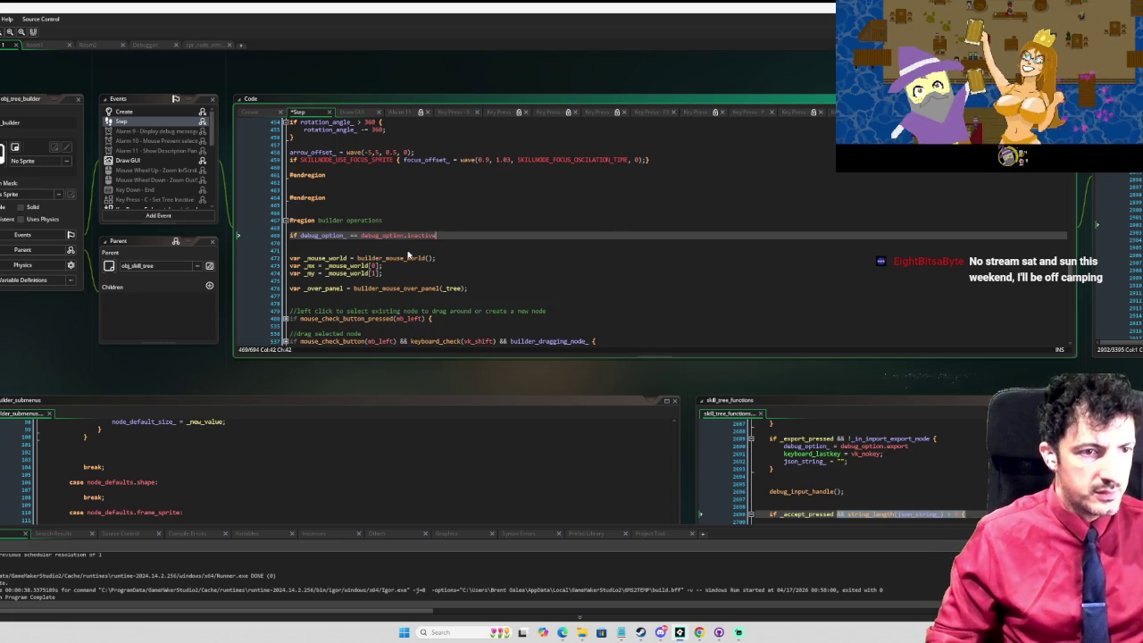
mouse_move(389, 249)
mouse_down()
mouse_move(452, 267)
mouse_move(496, 232)
mouse_move(491, 280)
mouse_move(489, 244)
mouse_move(545, 226)
mouse_move(541, 179)
mouse_move(507, 287)
mouse_move(511, 193)
mouse_move(482, 258)
mouse_move(387, 296)
mouse_up()
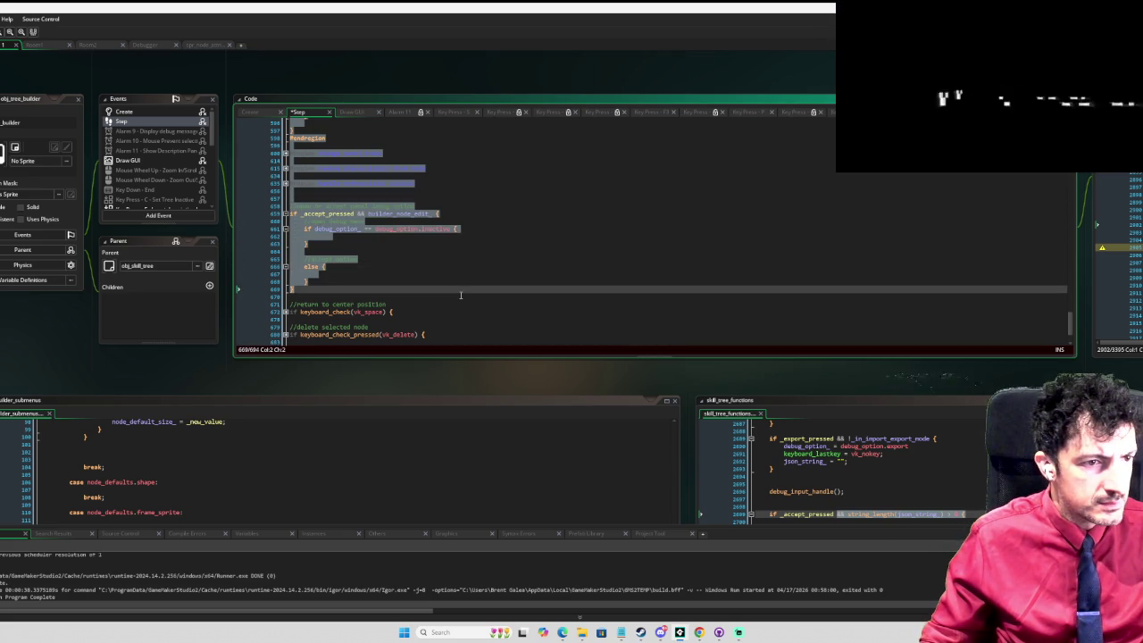
Step: Indent all builder operations code into the inactive-option check and add its closing braces
key(Tab)
click(386, 296)
key(Return)
key(Return)
key(Return)
key(Up)
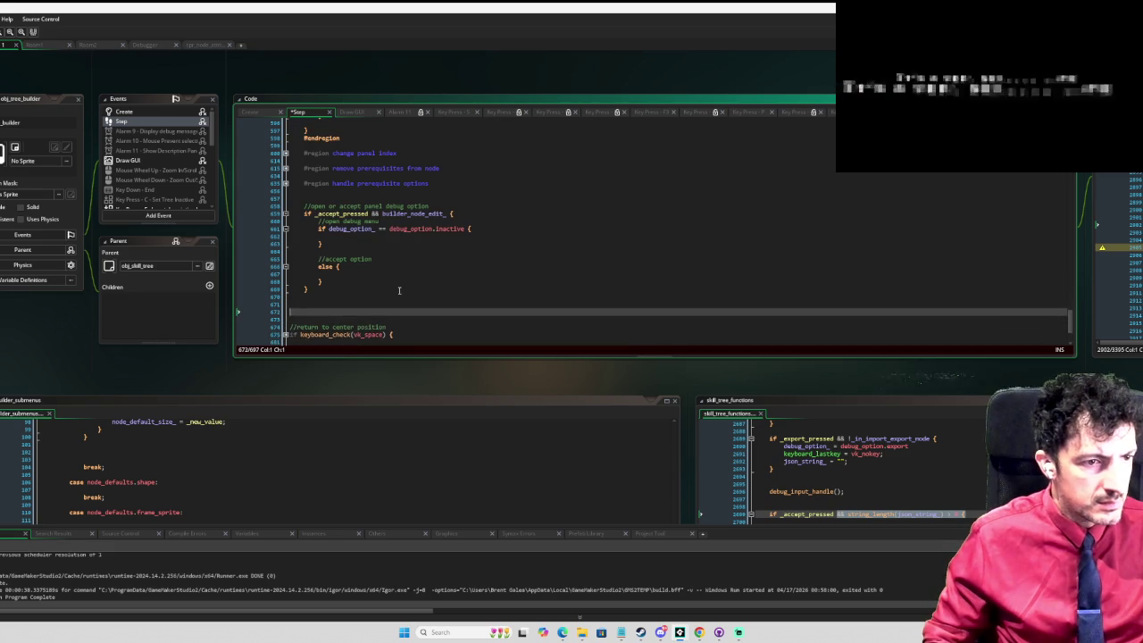
text(})
scroll(399, 290, down, 3)
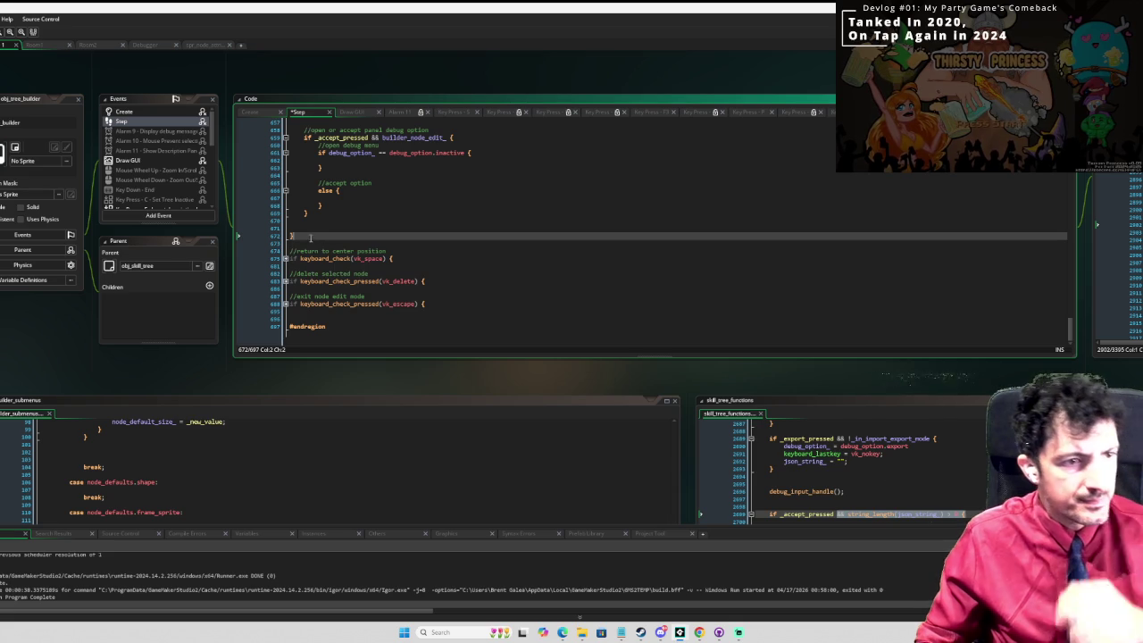
key(shift+Down)
key(shift+Down)
key(shift+Down)
key(Tab)
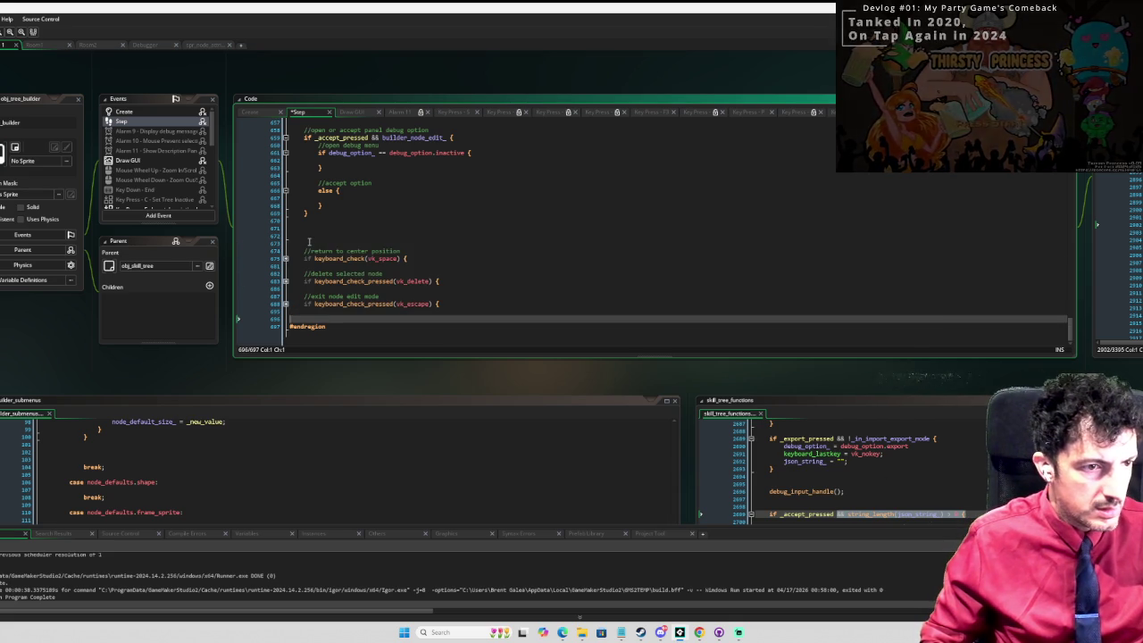
key(Return)
key(Return)
key(Up)
key(Up)
text(})
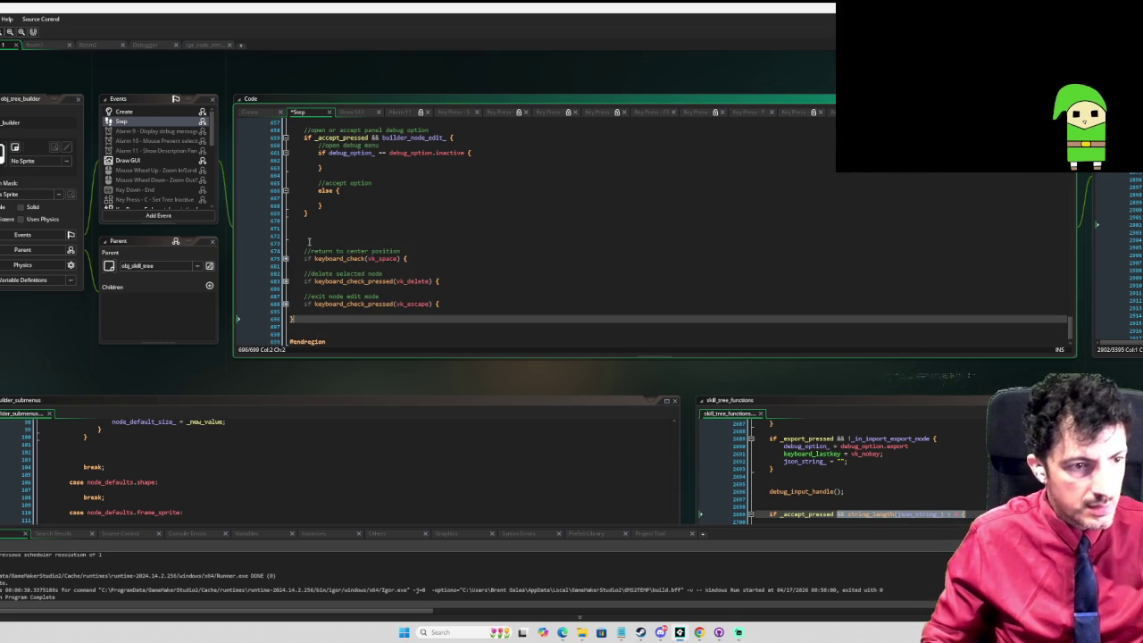
Step: Remove the open-or-accept debug option block and the leftover blank lines
scroll(399, 220, up, 4)
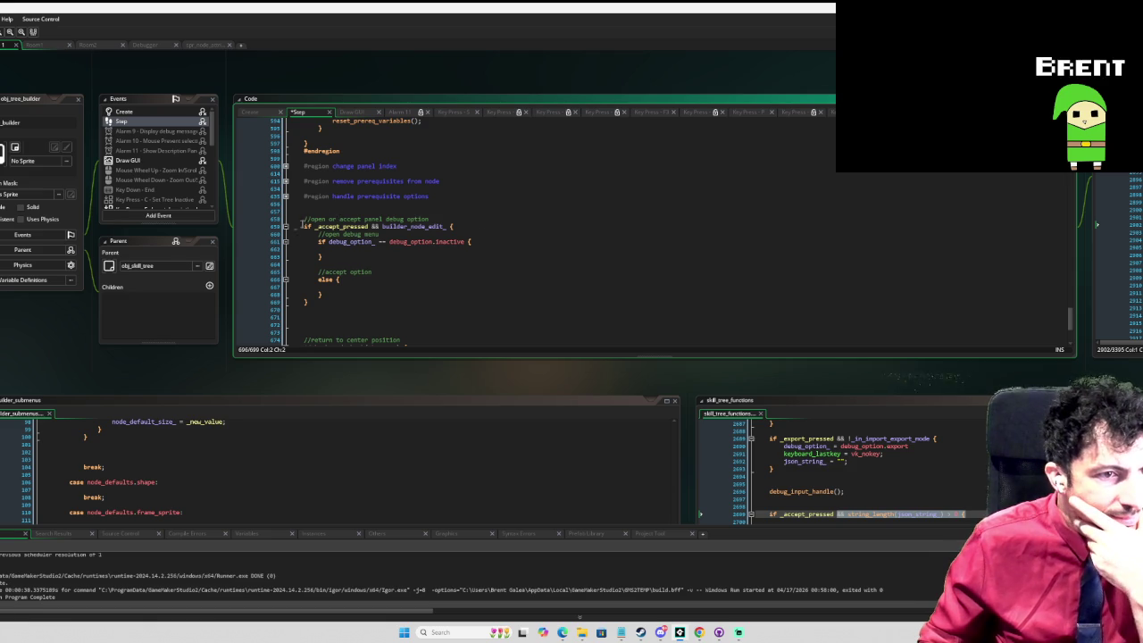
click(285, 227)
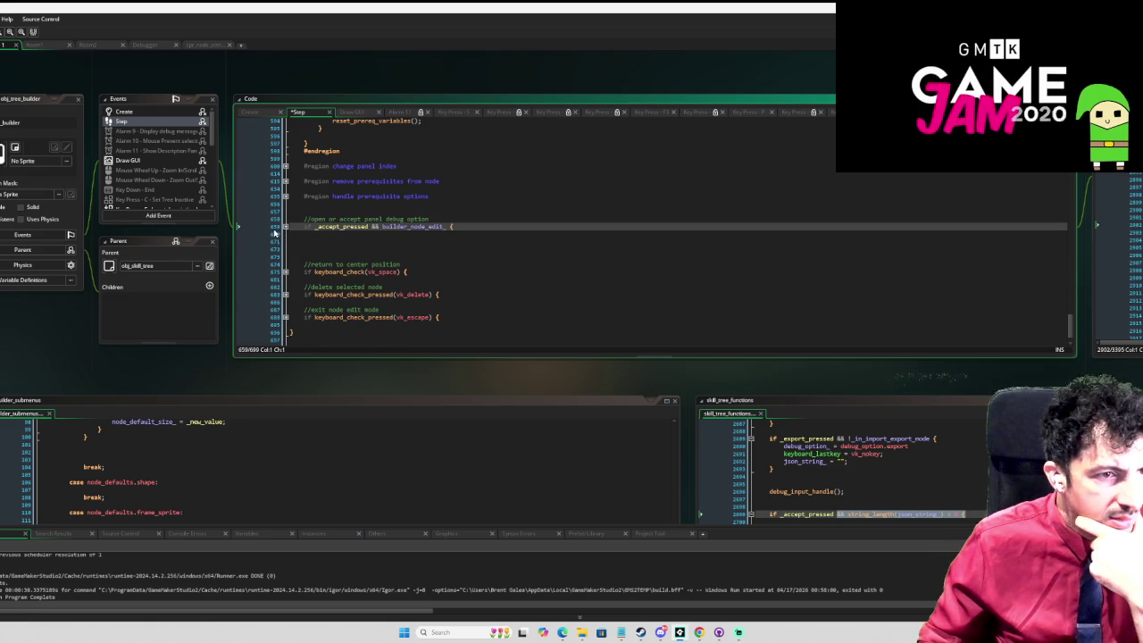
click(284, 226)
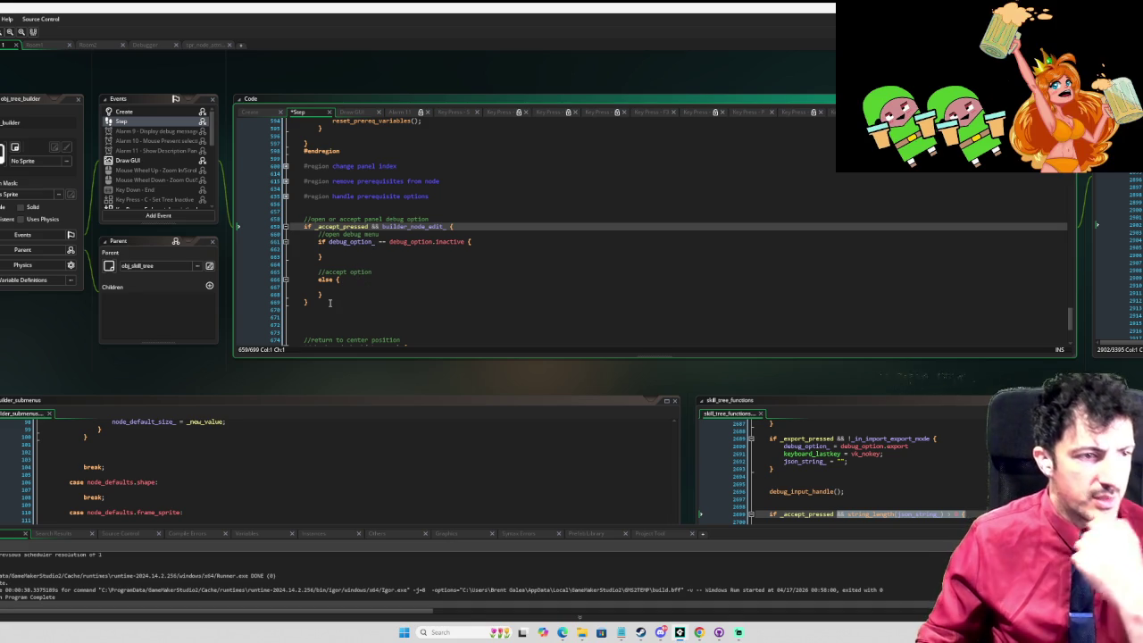
mouse_move(330, 306)
mouse_down()
mouse_move(319, 229)
mouse_move(297, 231)
mouse_move(293, 266)
mouse_move(294, 215)
mouse_up()
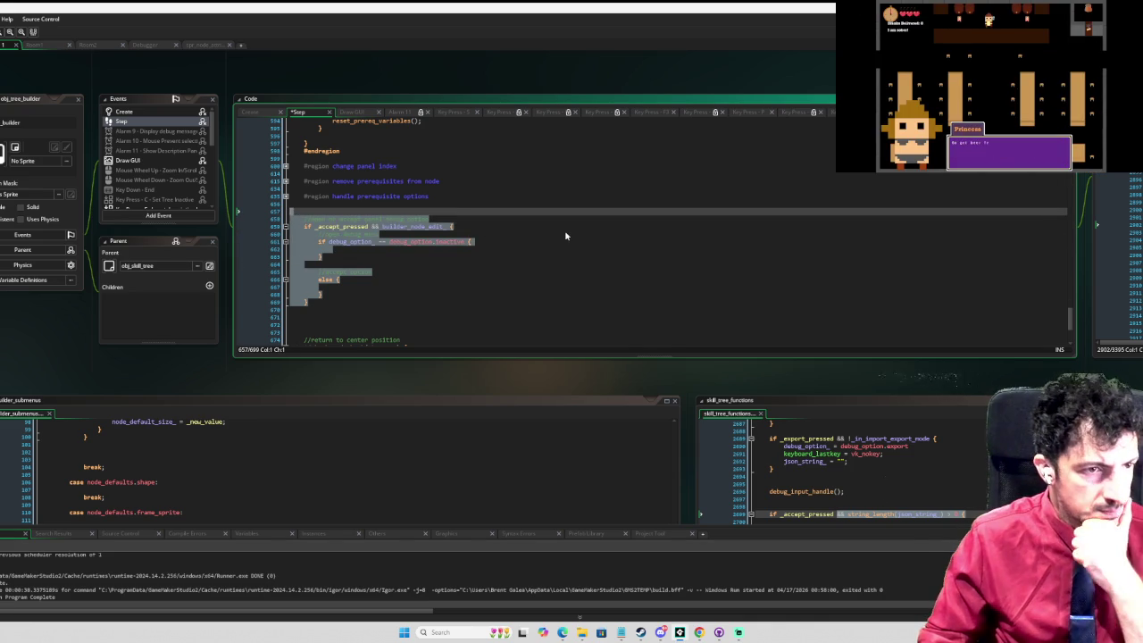
key(Delete)
key(Down)
key(Delete)
key(Delete)
key(Delete)
key(Up)
Step: Review the prerequisite options, remove prerequisites and change panel index regions by expanding and collapsing them
scroll(318, 305, up, 4)
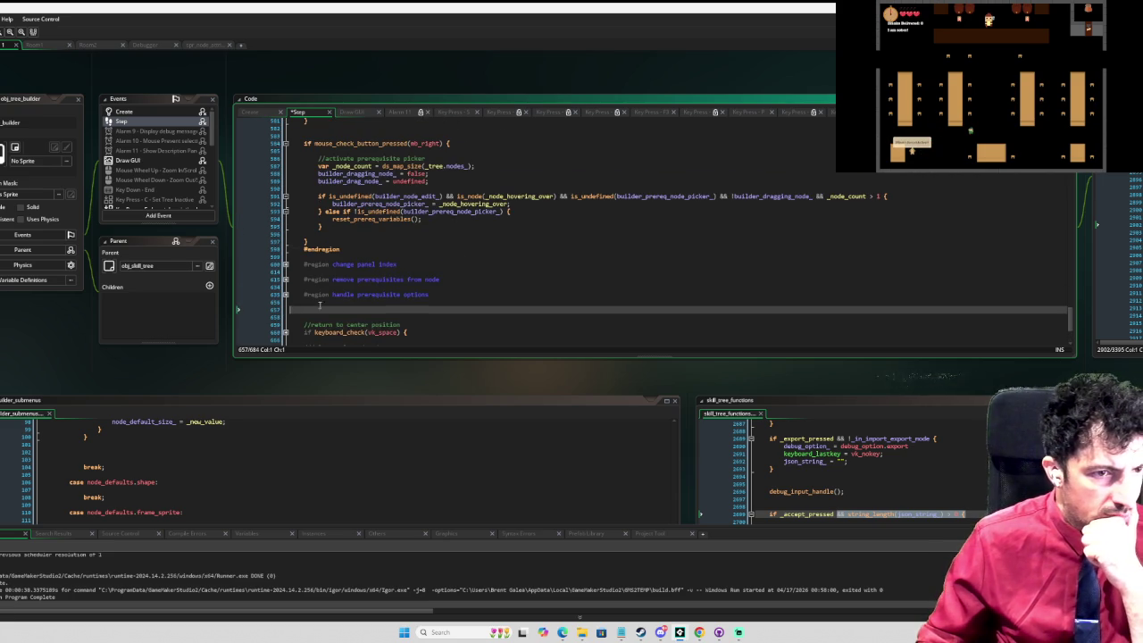
click(284, 295)
click(285, 294)
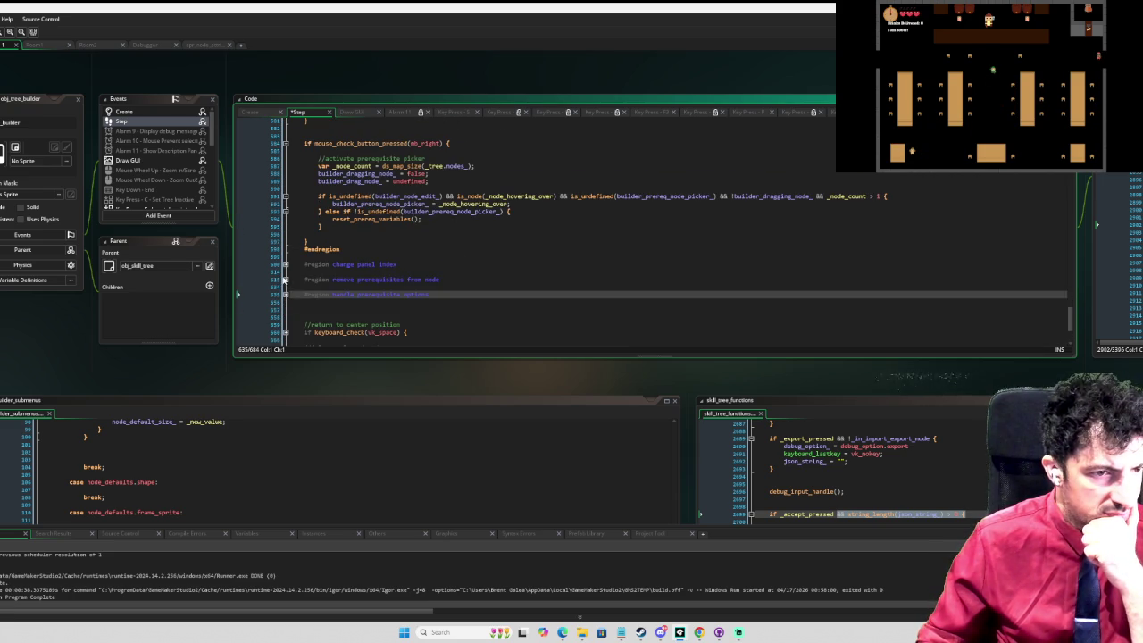
click(285, 280)
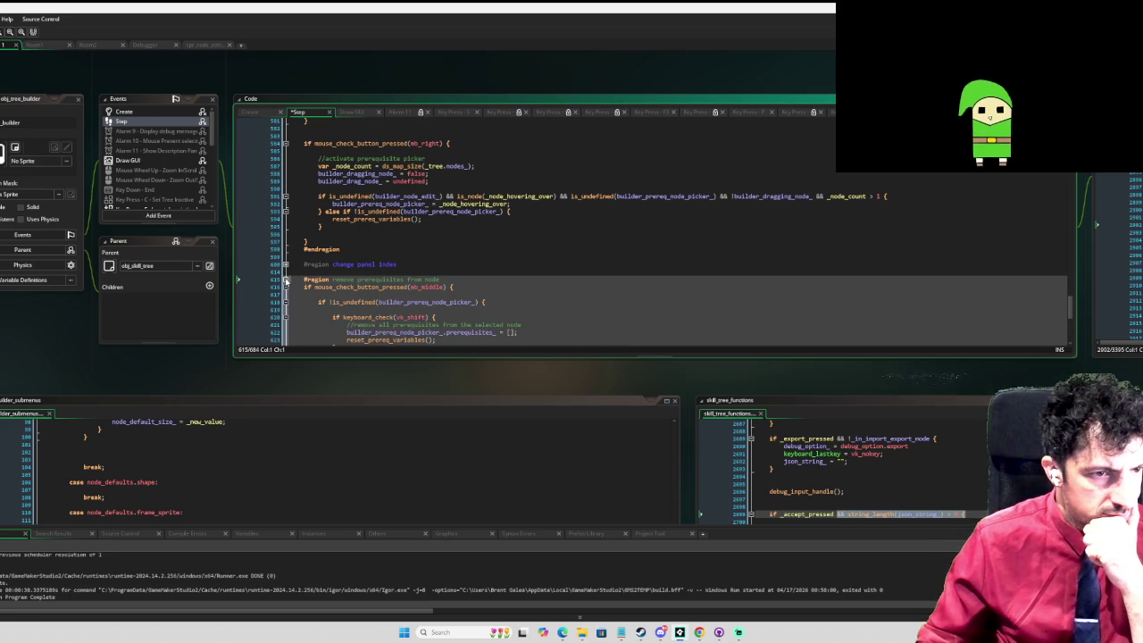
click(284, 279)
click(285, 264)
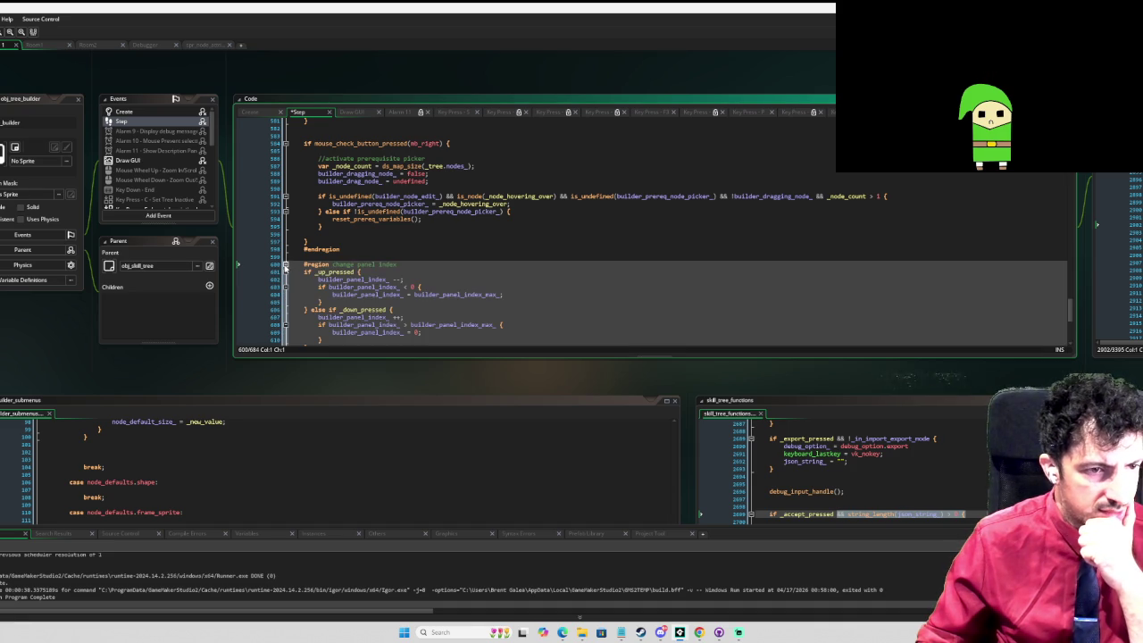
click(285, 265)
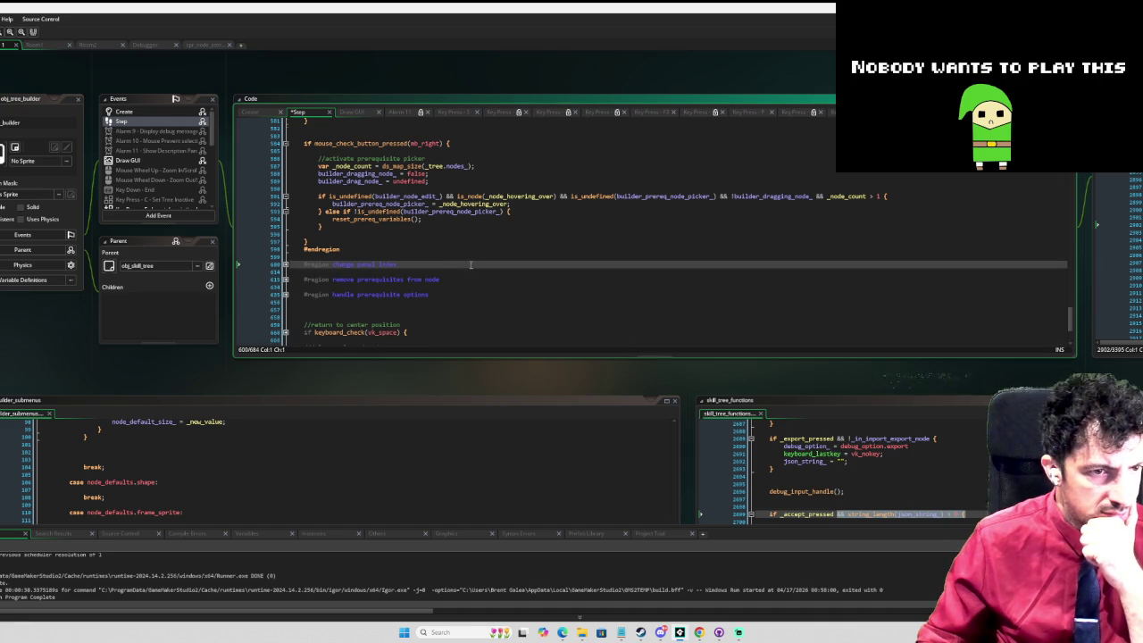
scroll(470, 265, up, 4)
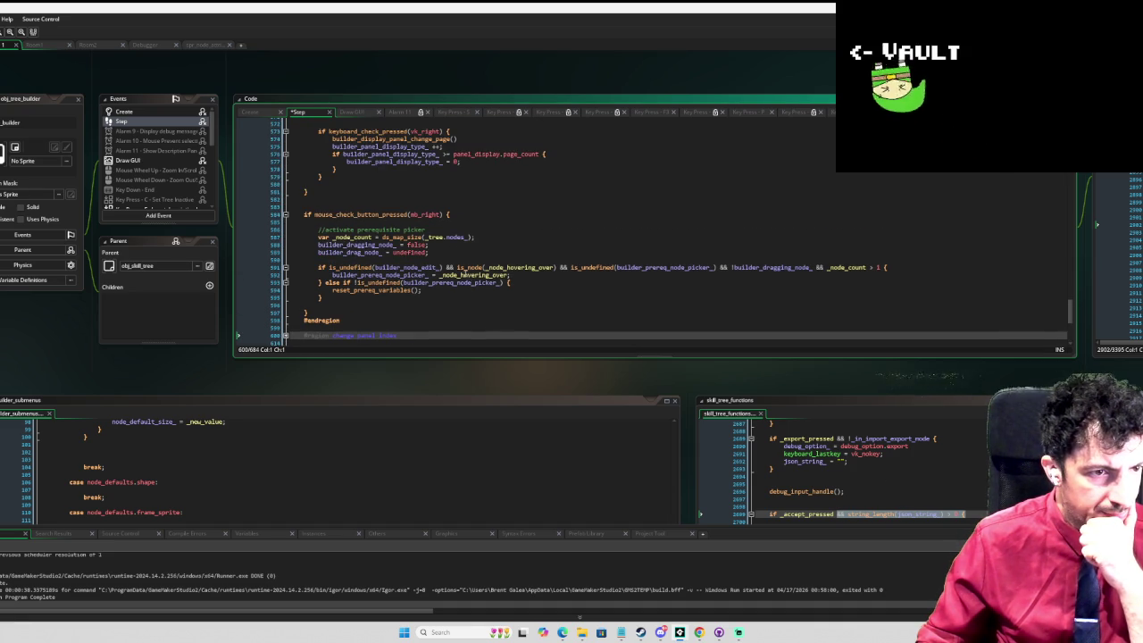
scroll(461, 273, up, 10)
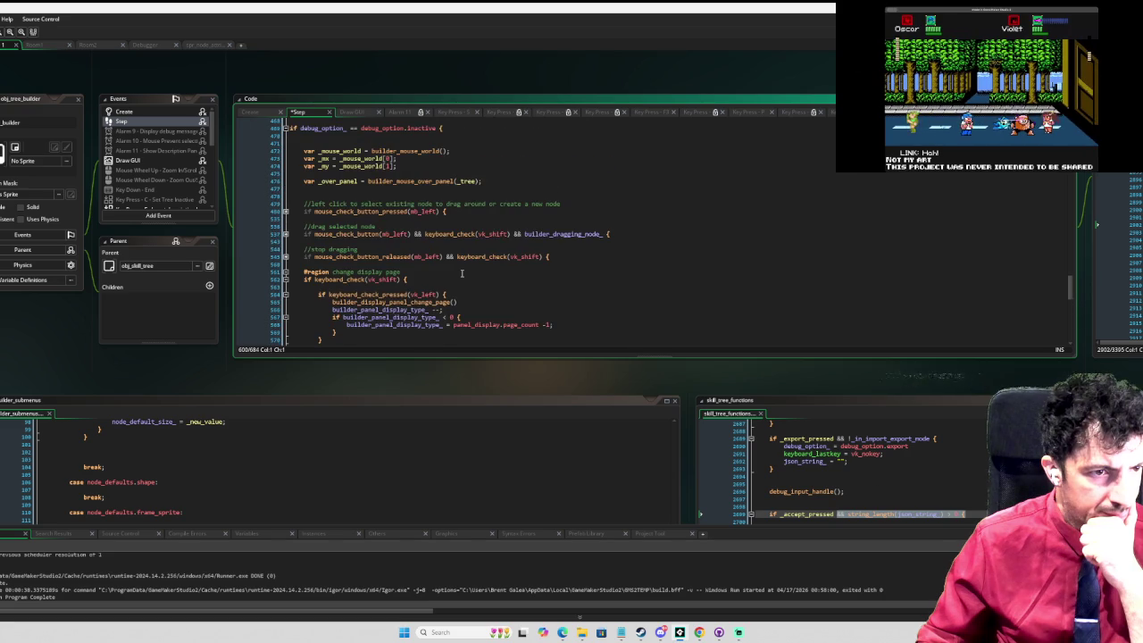
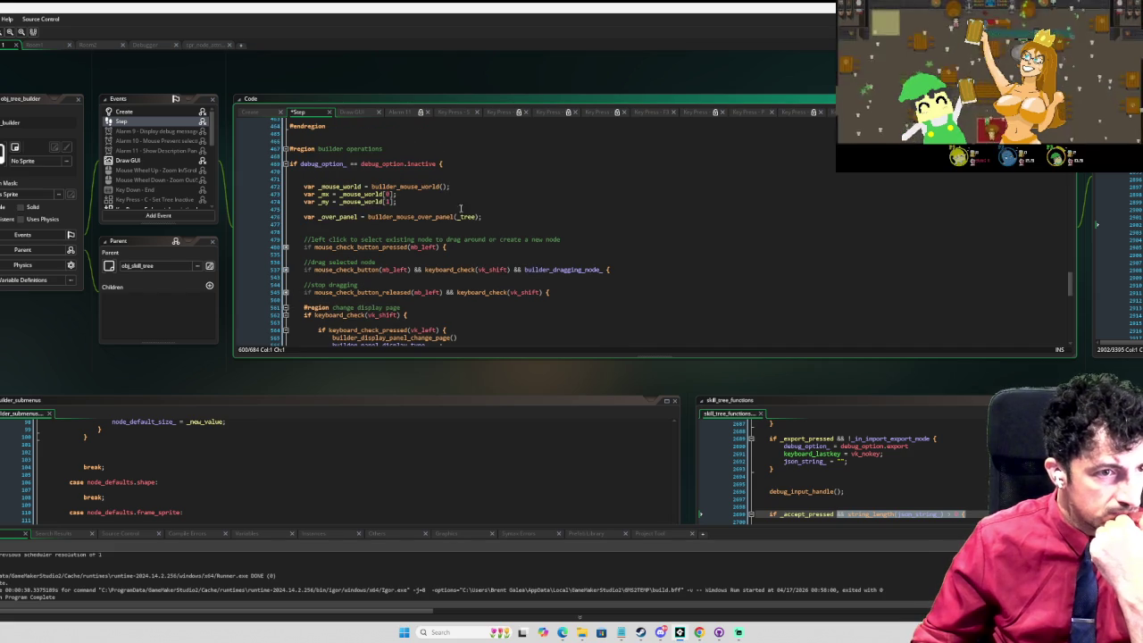
Step: Show the builder's Draw GUI code and place the cursor in the node label drawing loop
click(156, 162)
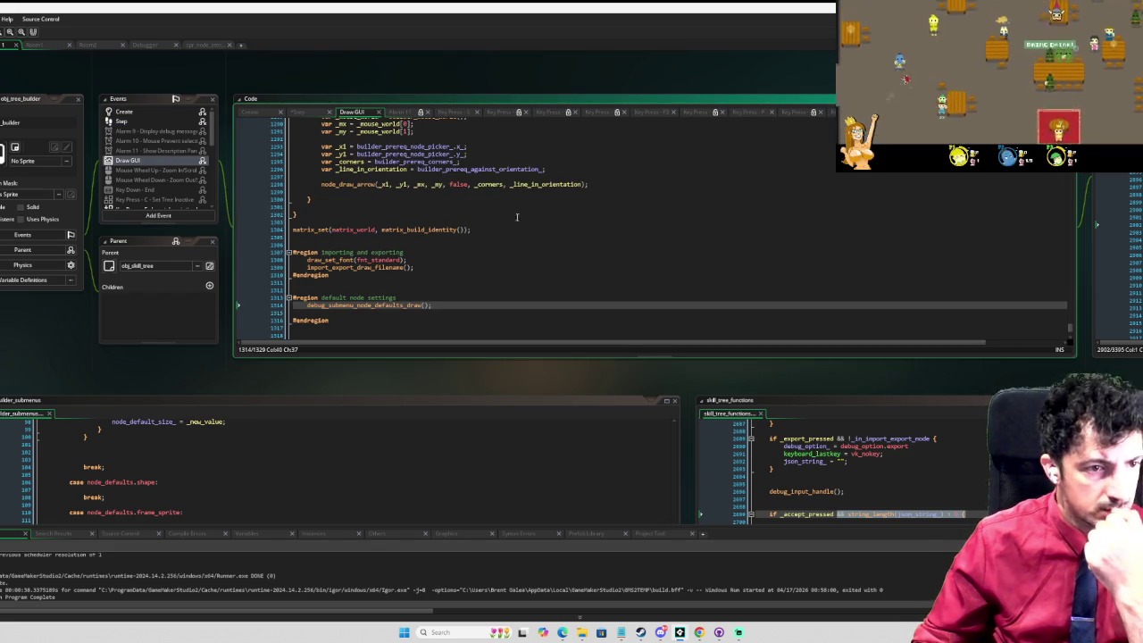
scroll(504, 215, up, 6)
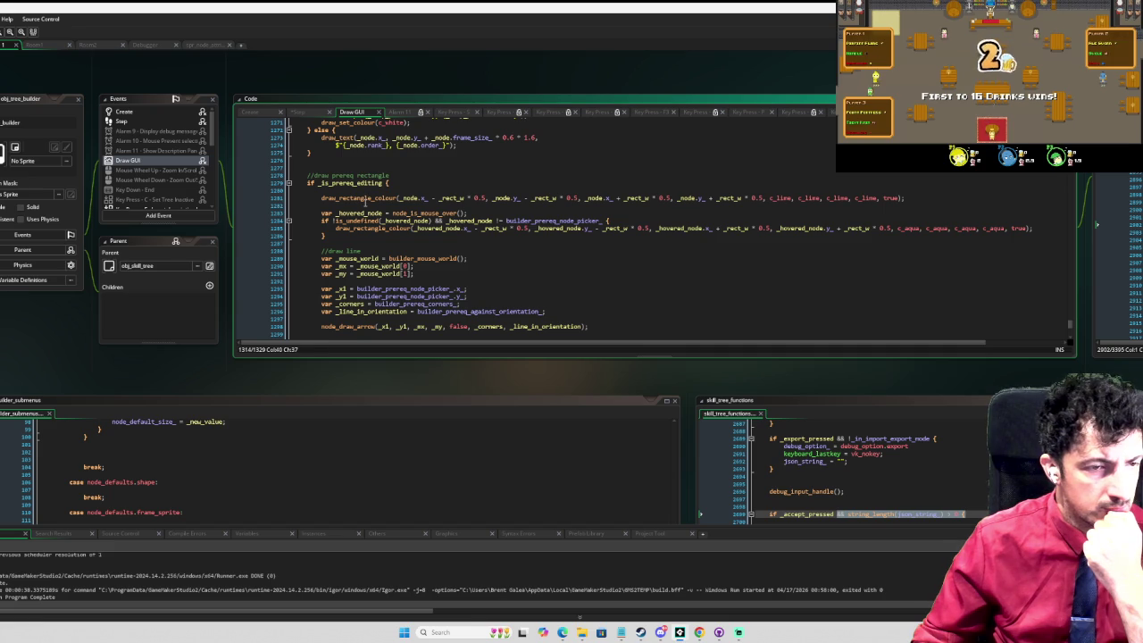
scroll(364, 192, down, 3)
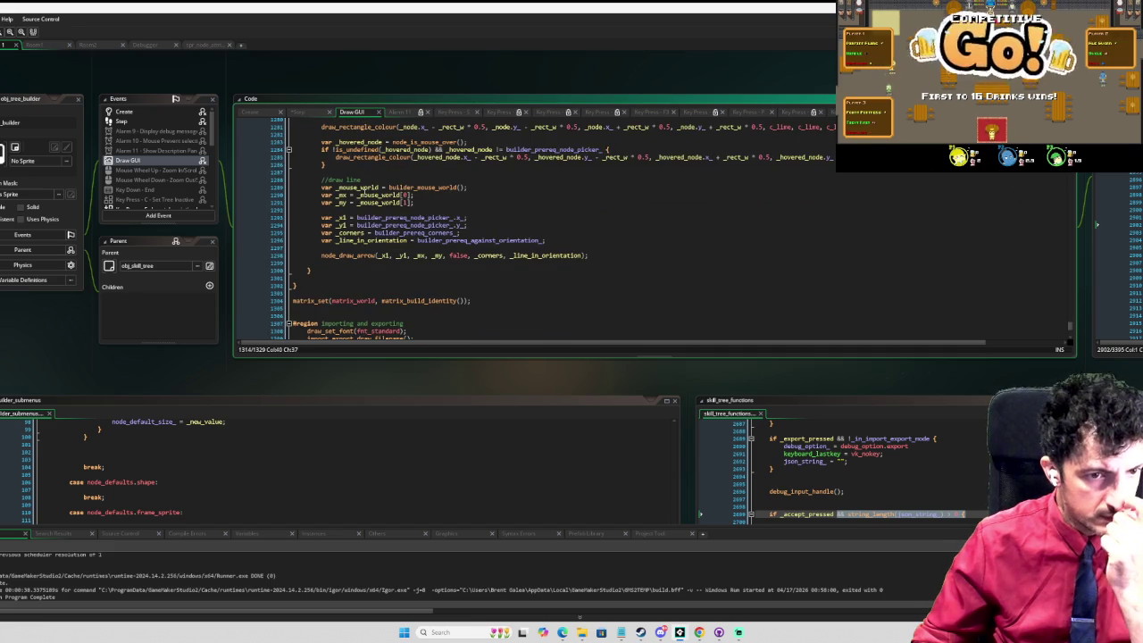
scroll(365, 192, up, 6)
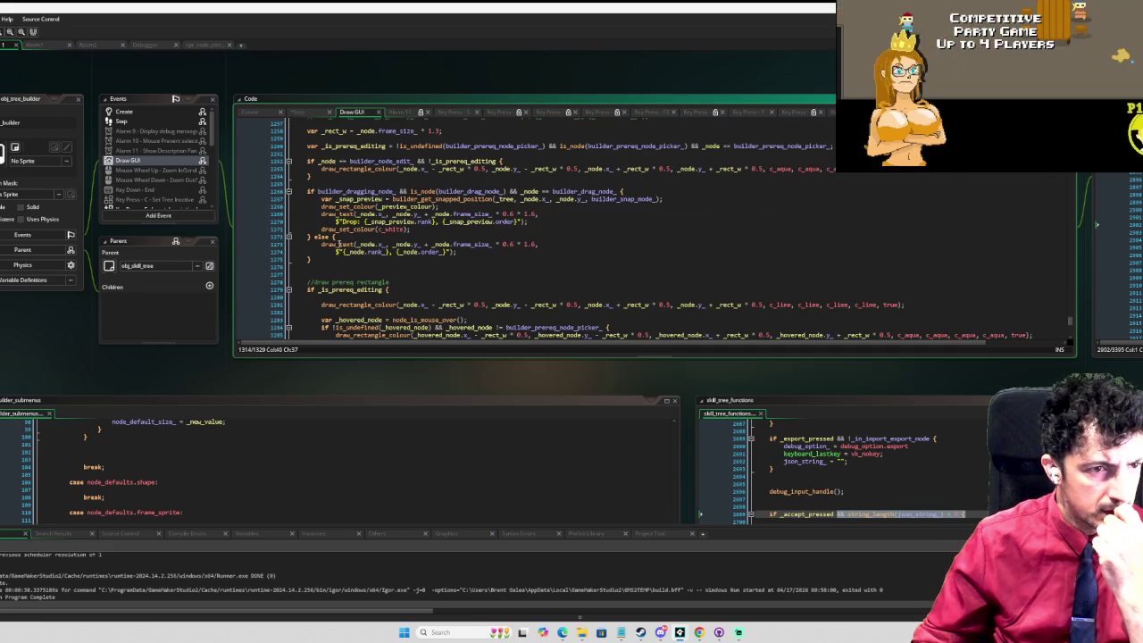
scroll(339, 266, up, 2)
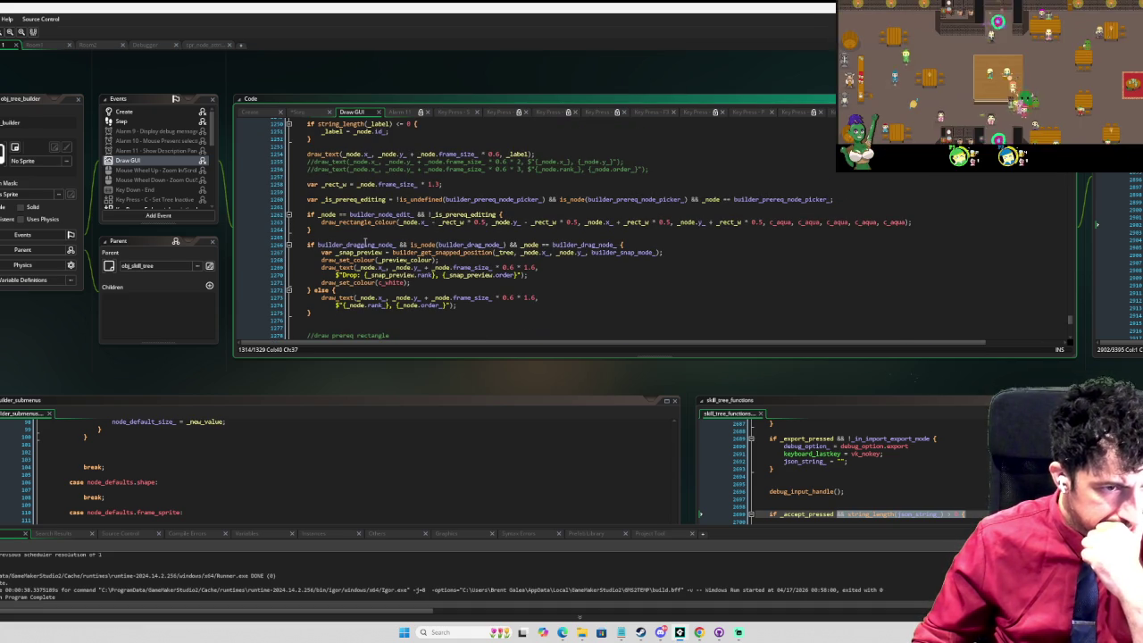
scroll(365, 236, up, 3)
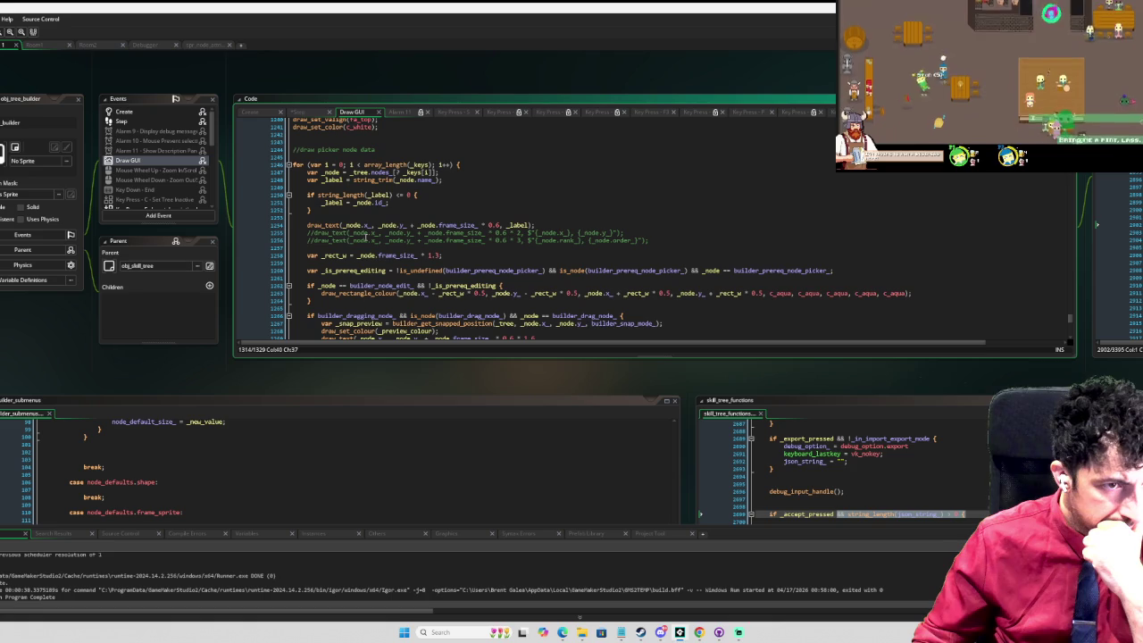
scroll(366, 235, up, 2)
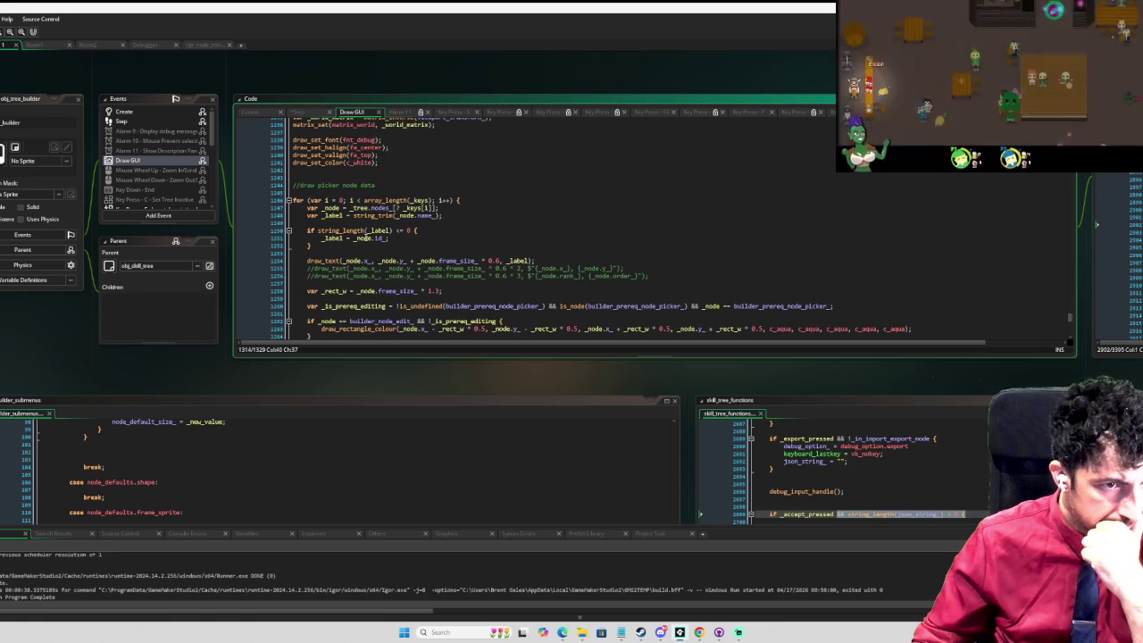
scroll(365, 238, down, 3)
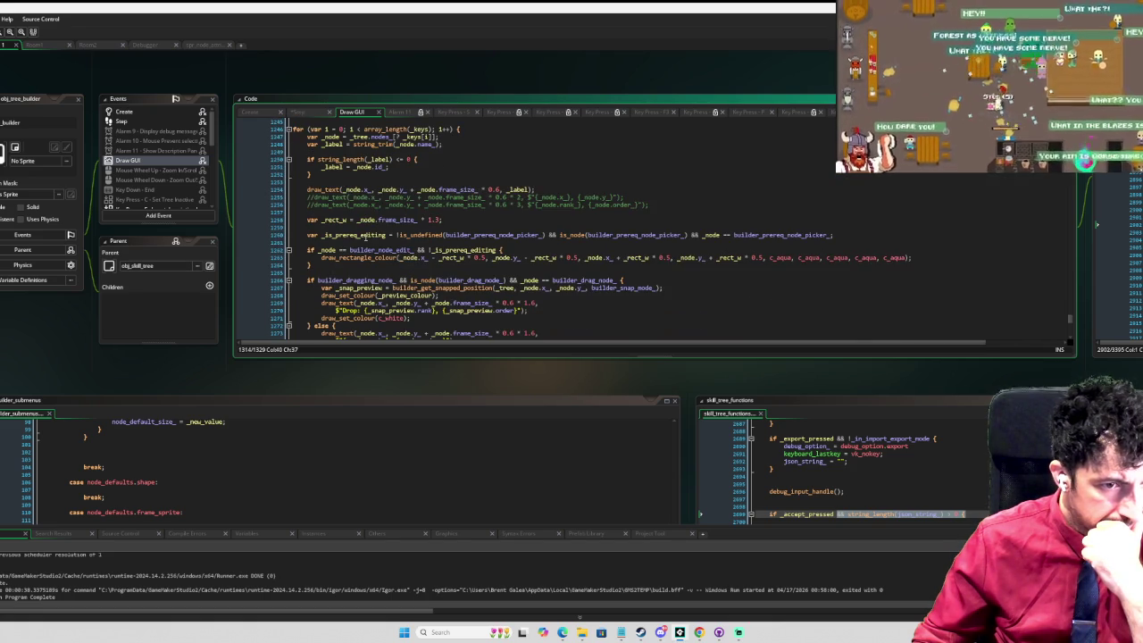
click(523, 175)
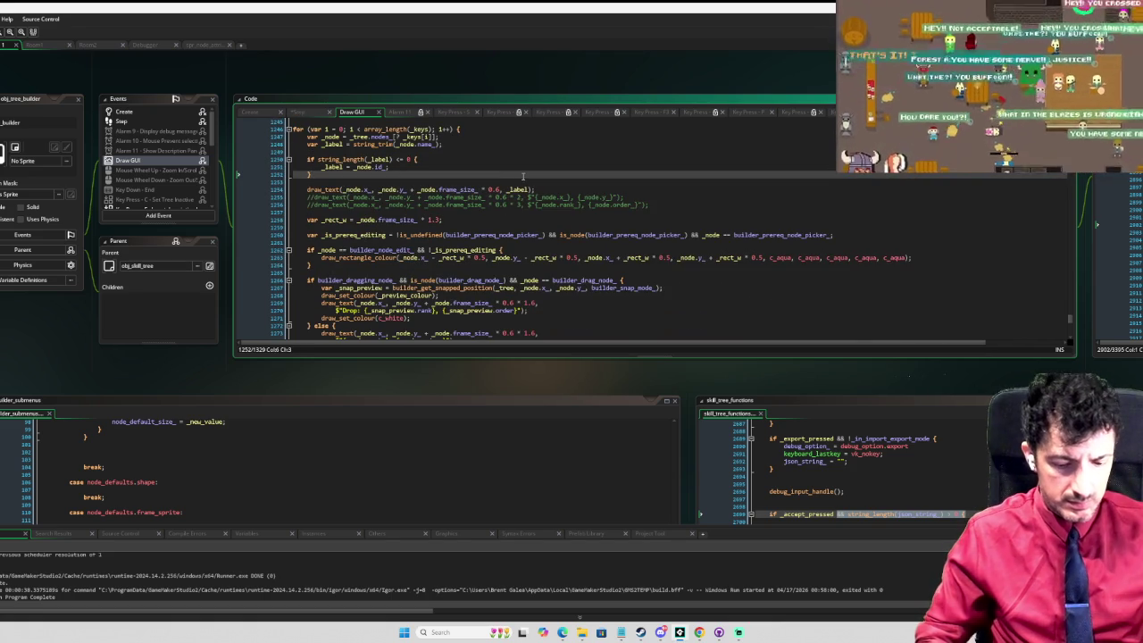
Step: Add 'if debug_option_ == debug_option.inactive' on the empty line above the draw_sprite(spr_arrow…) call
key(ctrl+z)
key(ctrl+z)
key(ctrl+z)
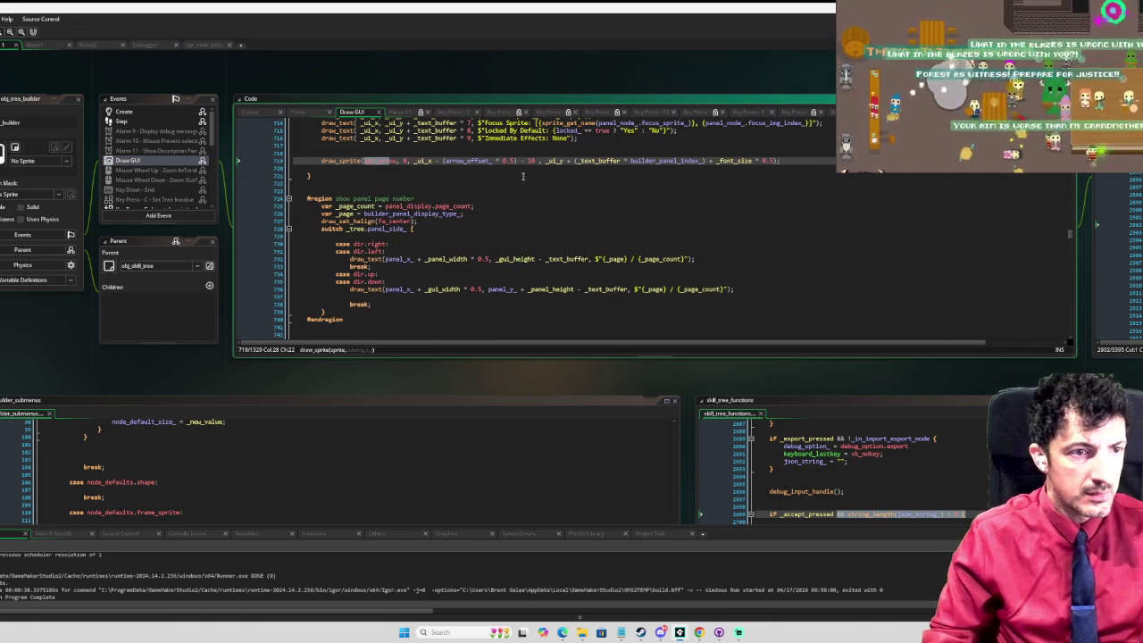
key(ctrl+z)
key(ctrl+z)
key(ctrl+z)
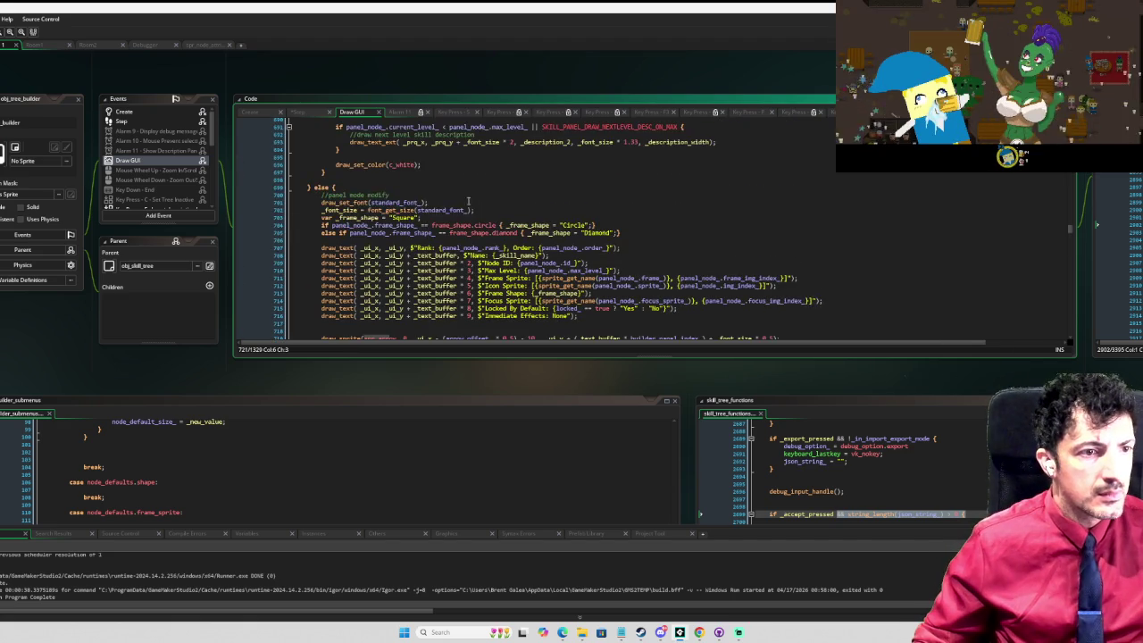
click(329, 277)
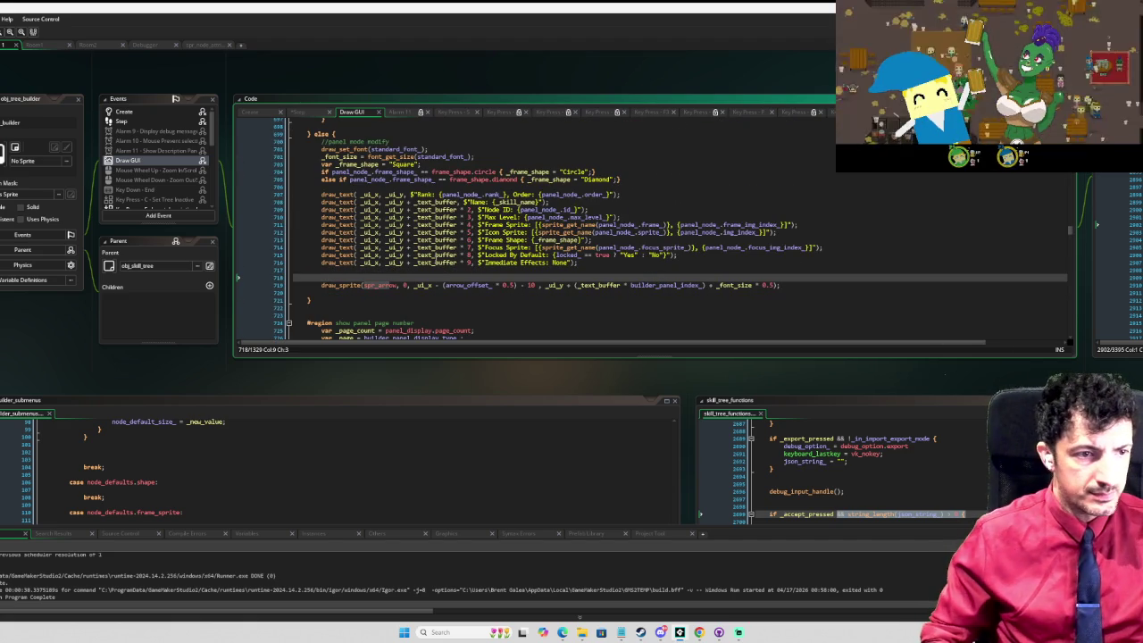
text(if )
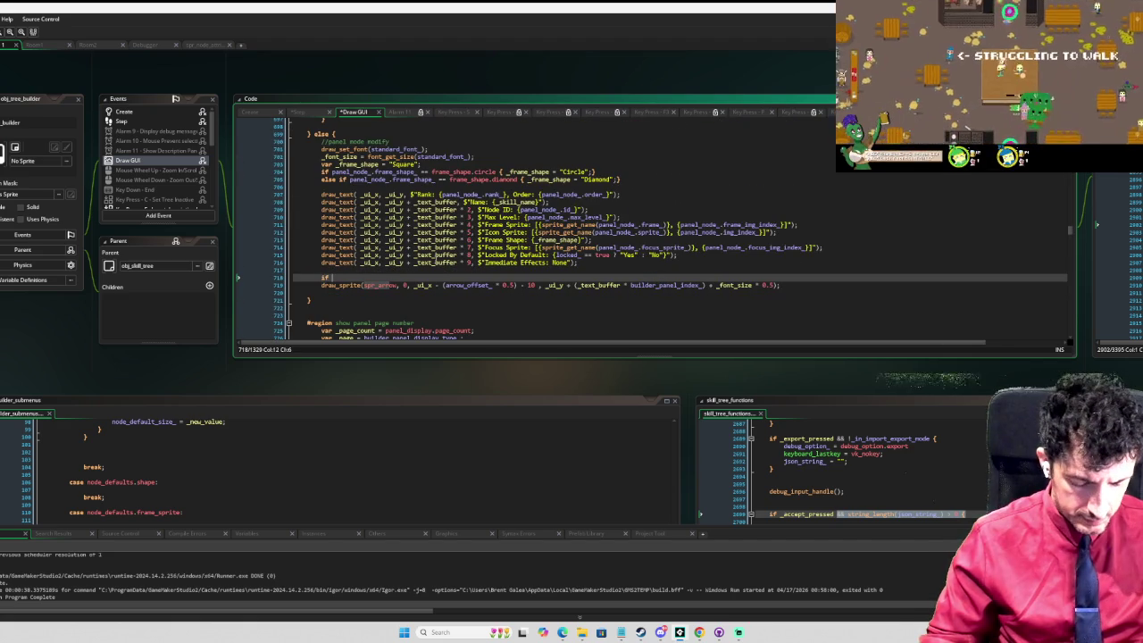
text(debug_op)
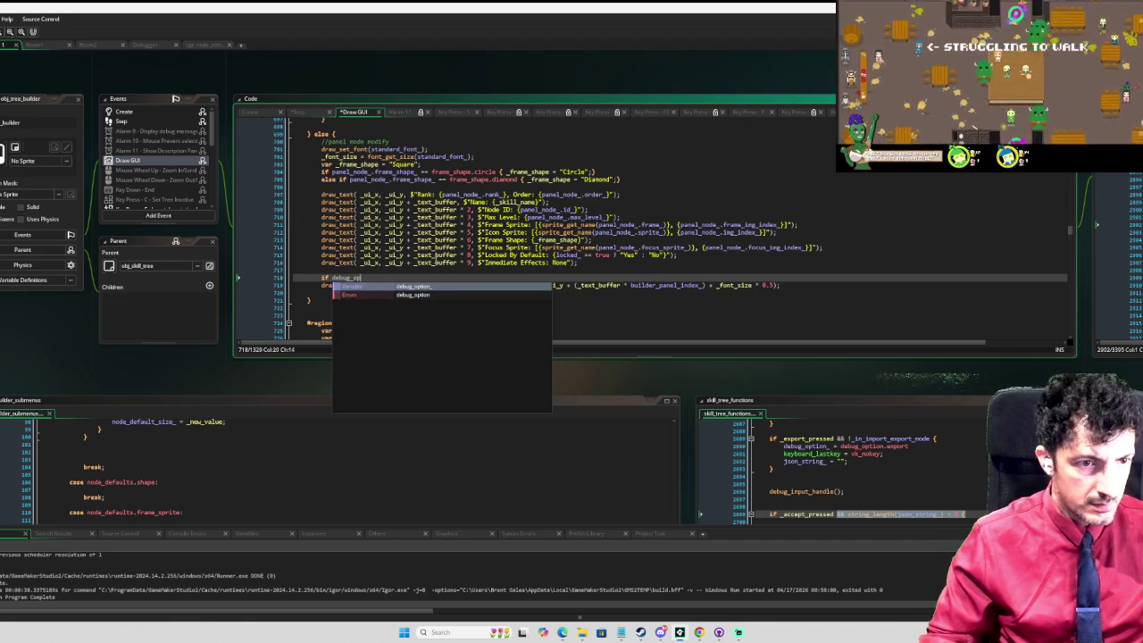
key(Return)
text(ebug_op)
text(pt)
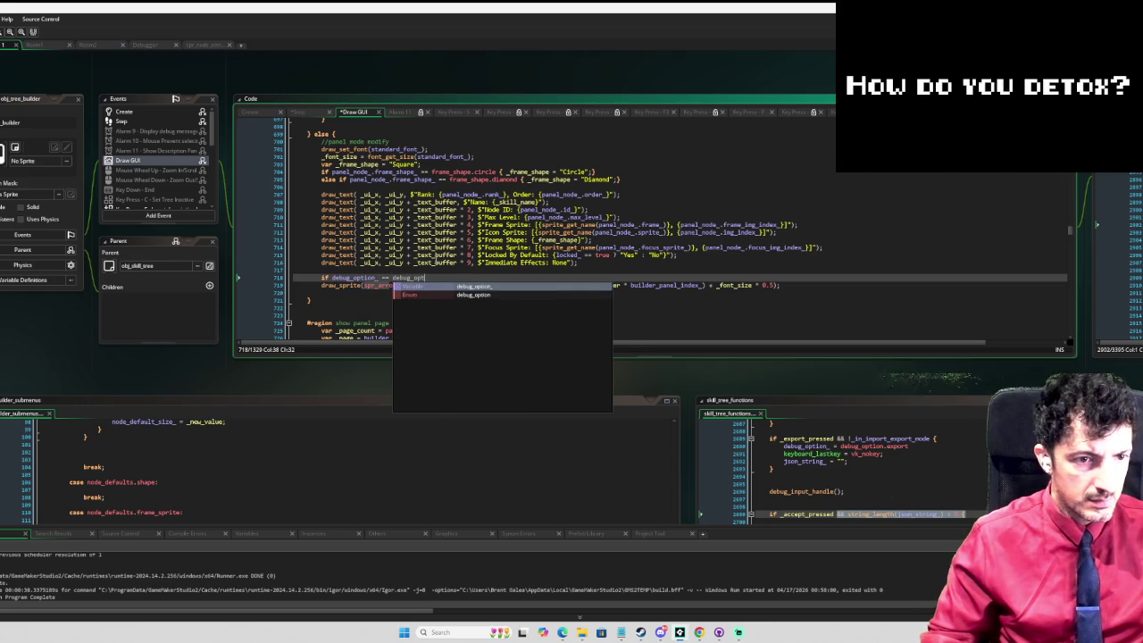
key(Return)
text(.inactive)
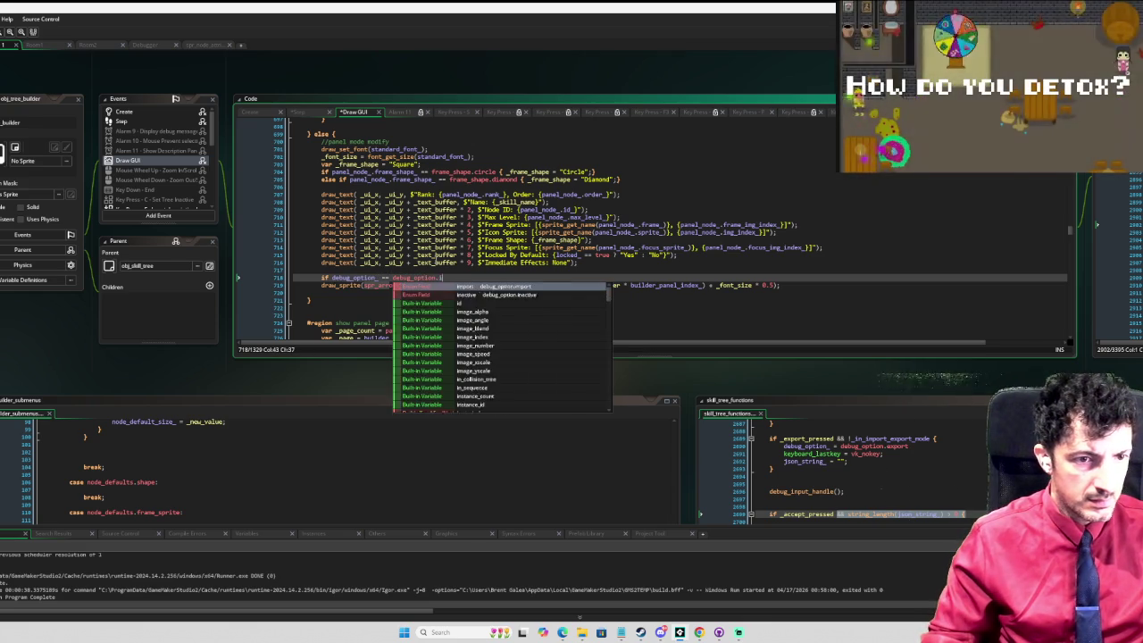
Step: Indent the arrow draw_sprite call inside the if block, close the brace, and run in the debugger
key(Down)
key(Home)
key(Tab)
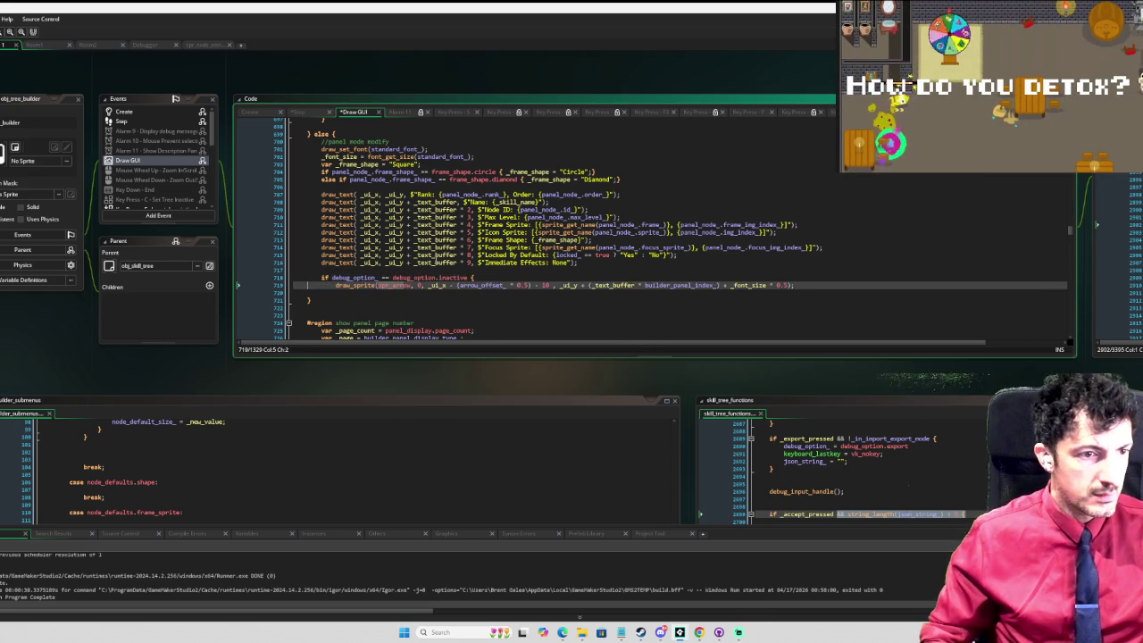
key(End)
key(Return)
text(})
key(Return)
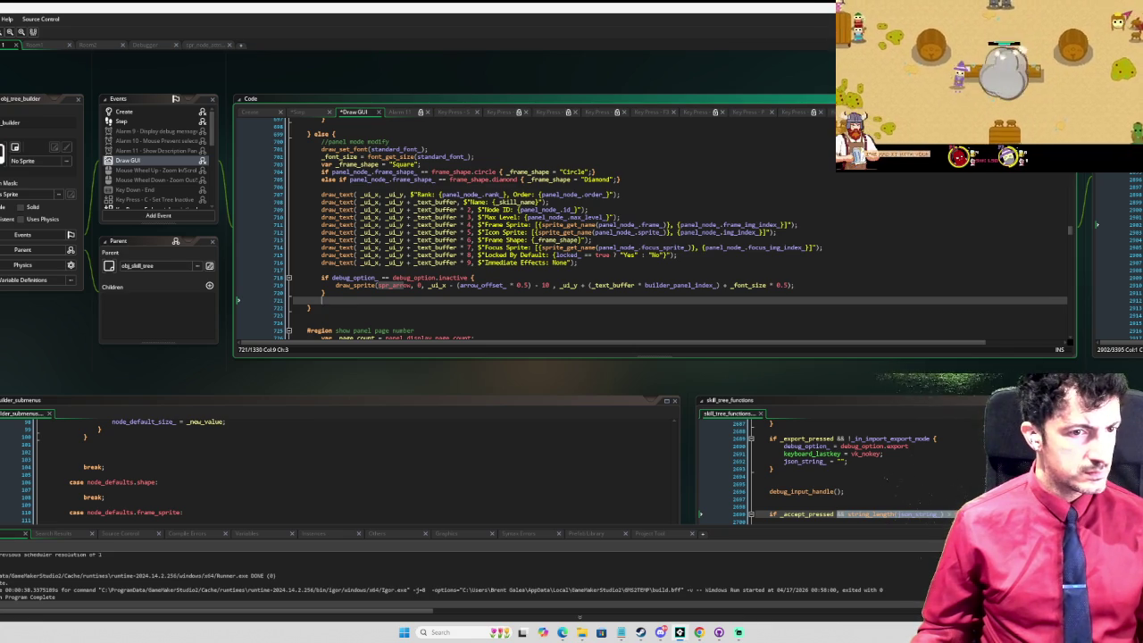
key(F6)
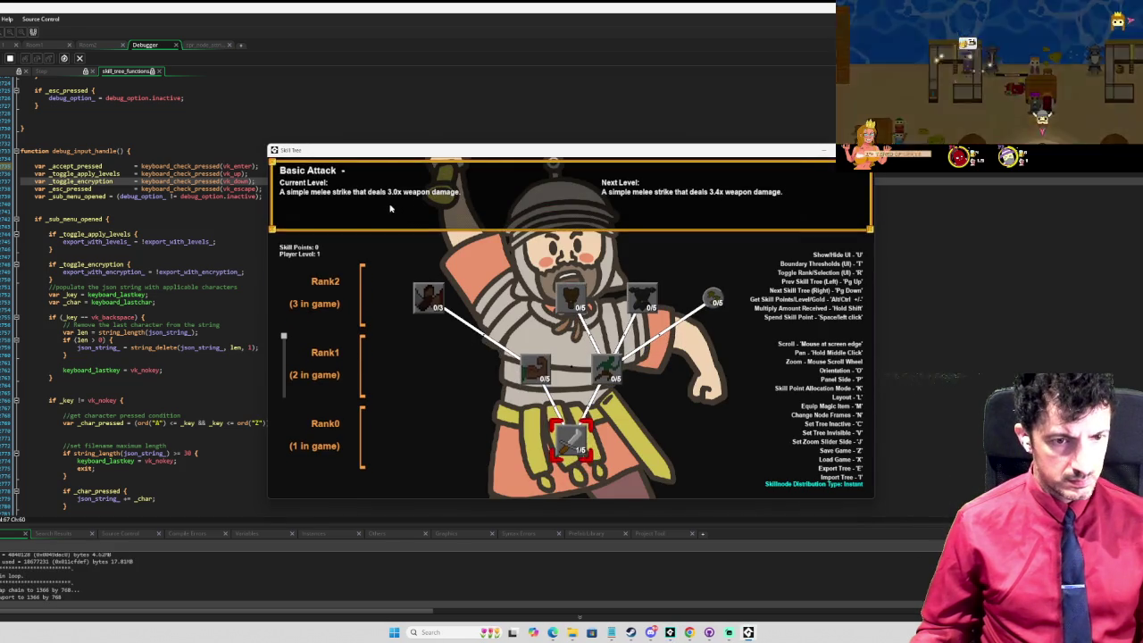
Step: Open the node defaults panel with F, drag the skill node around, close the panel and quit
key(f)
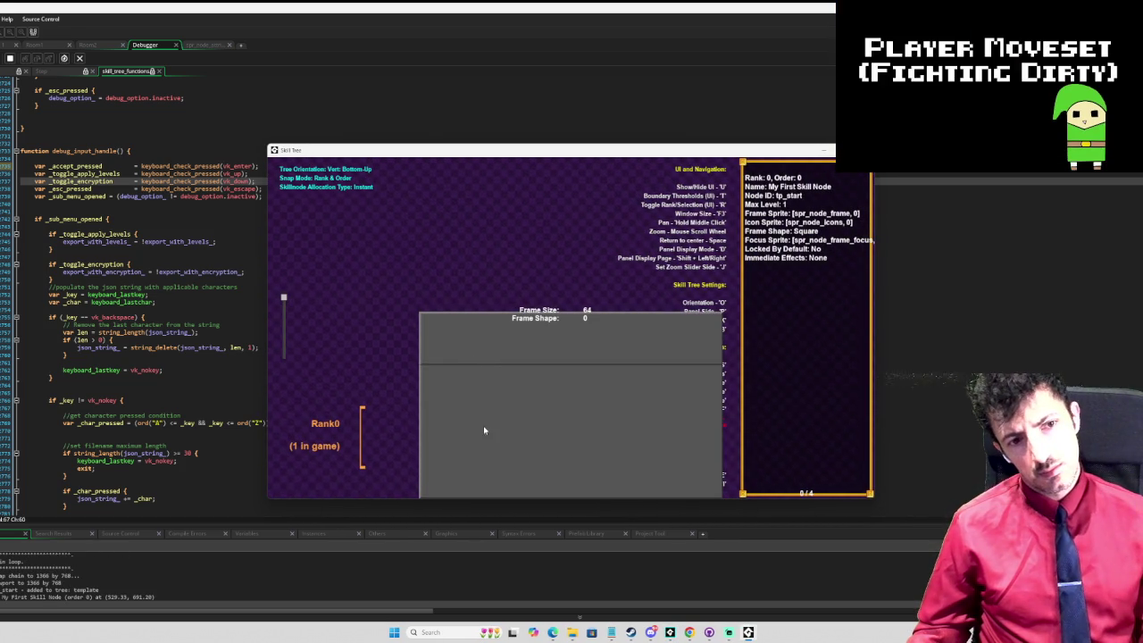
mouse_move(485, 425)
mouse_down()
mouse_move(500, 299)
mouse_move(551, 282)
mouse_move(501, 316)
mouse_up()
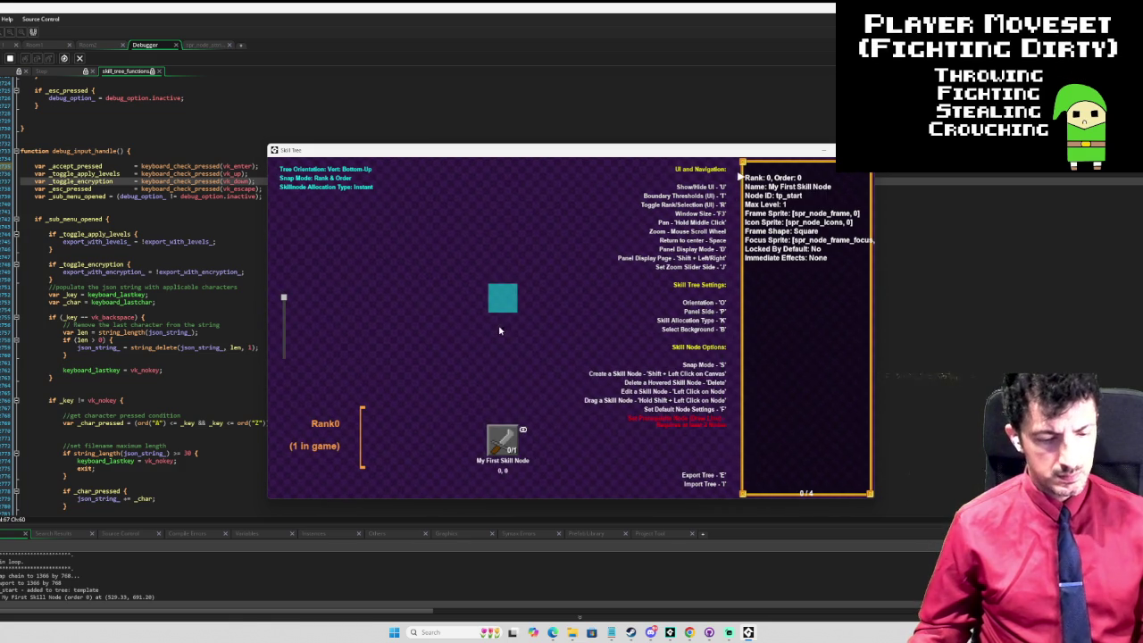
mouse_move(538, 385)
mouse_down()
mouse_move(526, 245)
mouse_move(379, 322)
mouse_move(380, 470)
mouse_move(442, 380)
mouse_move(585, 238)
mouse_move(442, 238)
mouse_move(513, 238)
mouse_move(625, 268)
mouse_move(479, 349)
mouse_move(485, 377)
mouse_up()
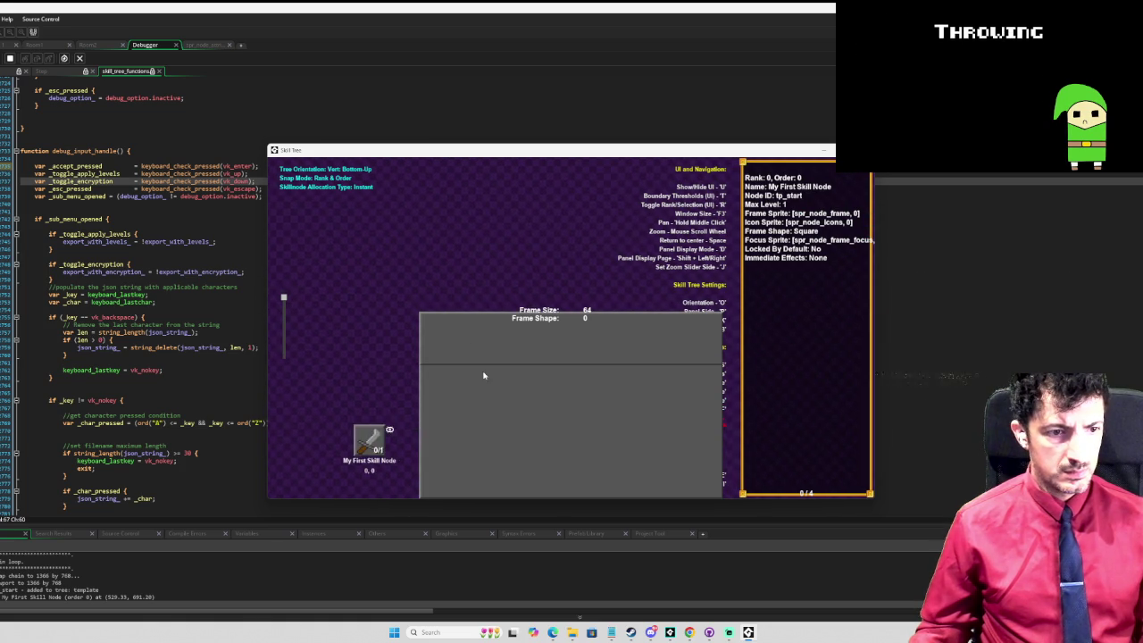
mouse_move(369, 437)
mouse_down()
mouse_move(369, 370)
mouse_move(368, 439)
mouse_move(405, 311)
mouse_move(602, 235)
mouse_move(287, 259)
mouse_move(531, 273)
mouse_move(464, 274)
mouse_move(456, 260)
mouse_move(452, 274)
mouse_move(451, 257)
mouse_move(446, 267)
mouse_move(574, 355)
mouse_up()
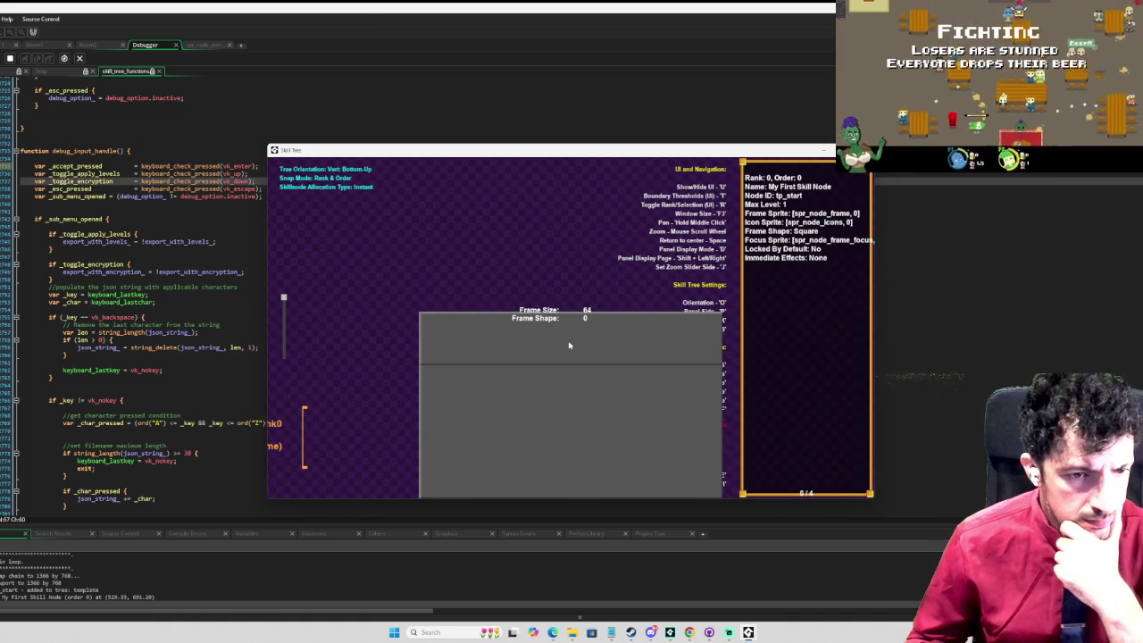
click(568, 345)
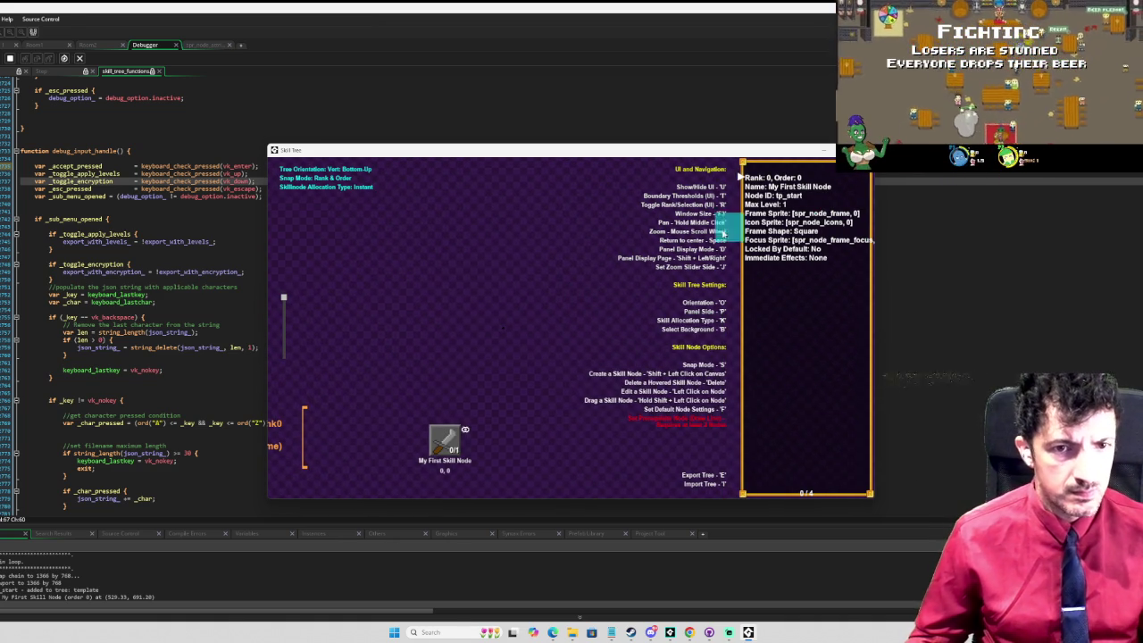
key(Escape)
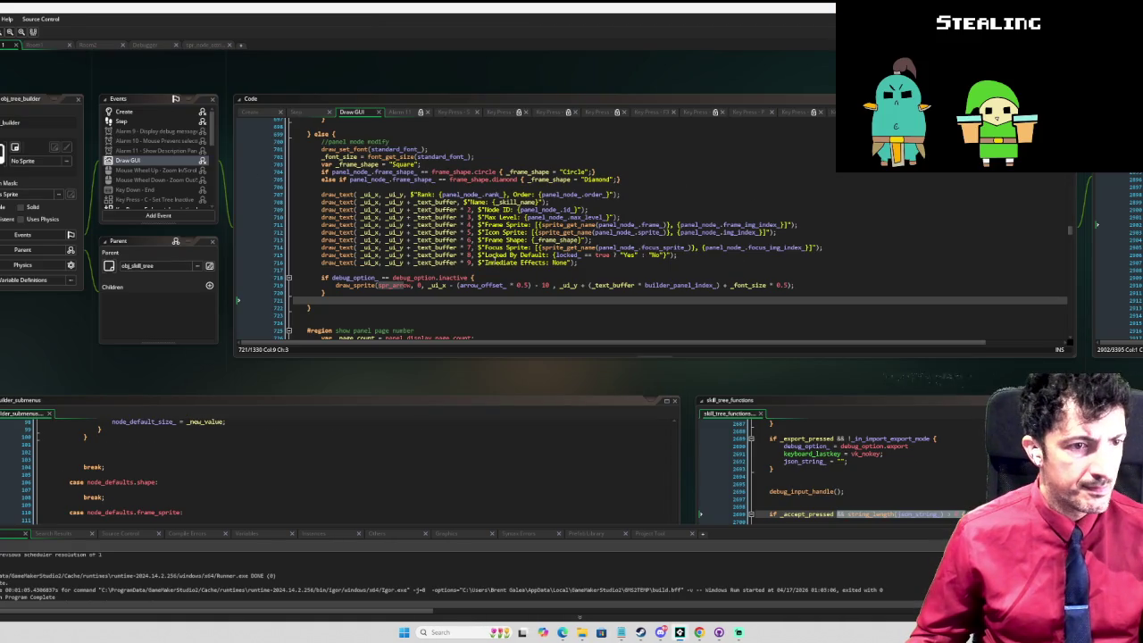
Step: Move to the panel-mode modify comment in the Draw GUI panel drawing else branch
scroll(669, 228, up, 2)
scroll(497, 272, up, 4)
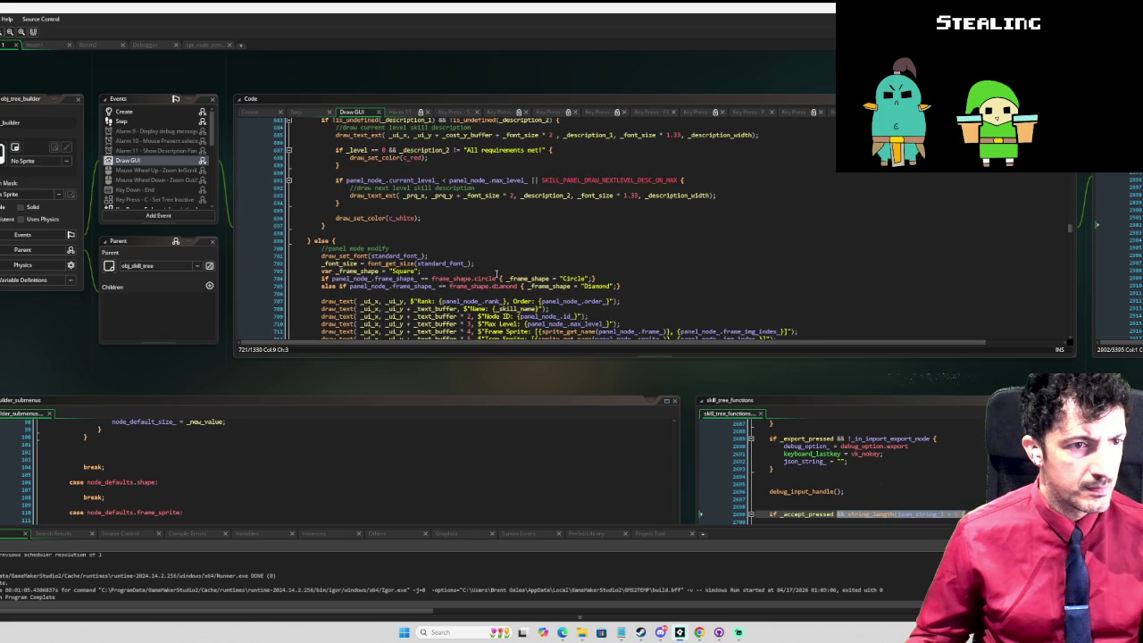
scroll(496, 272, up, 8)
scroll(497, 272, down, 12)
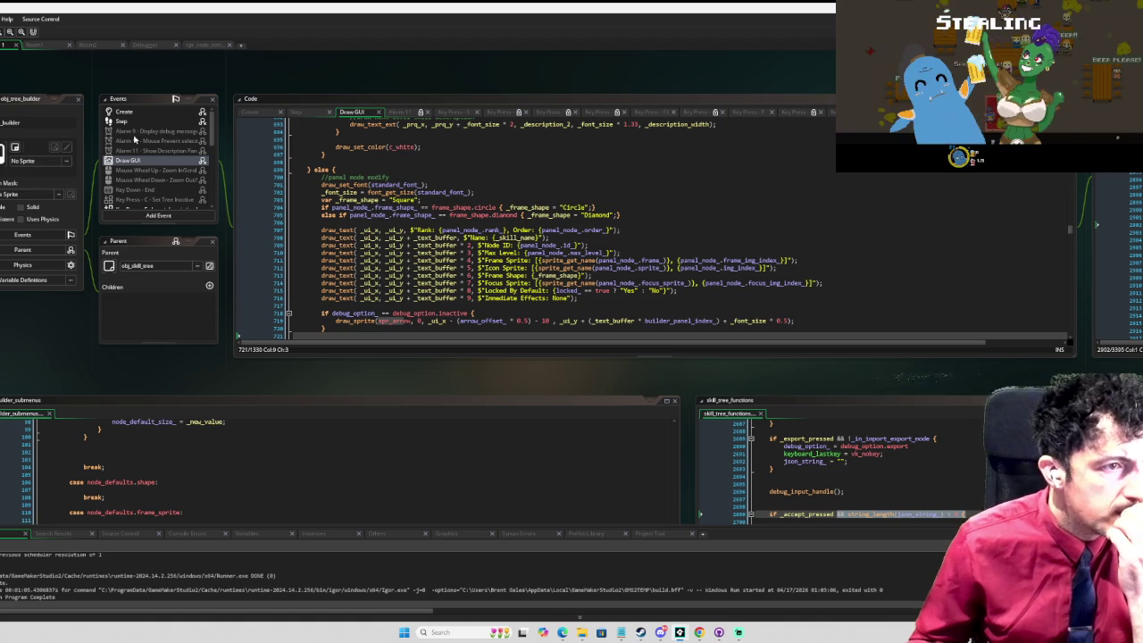
scroll(393, 243, down, 2)
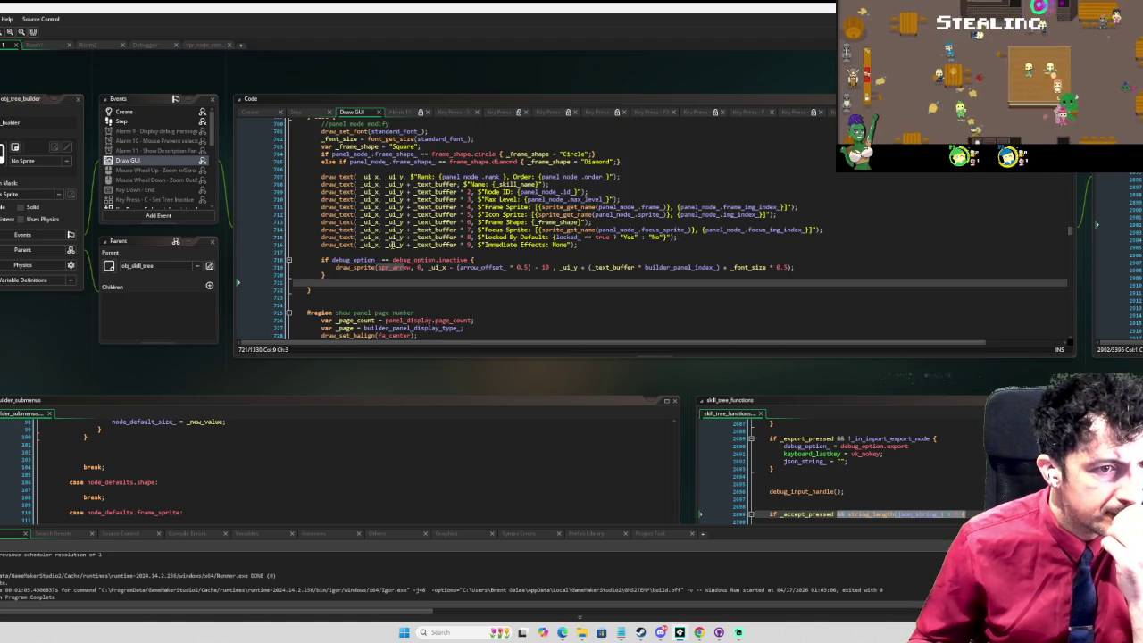
scroll(410, 219, up, 3)
click(427, 194)
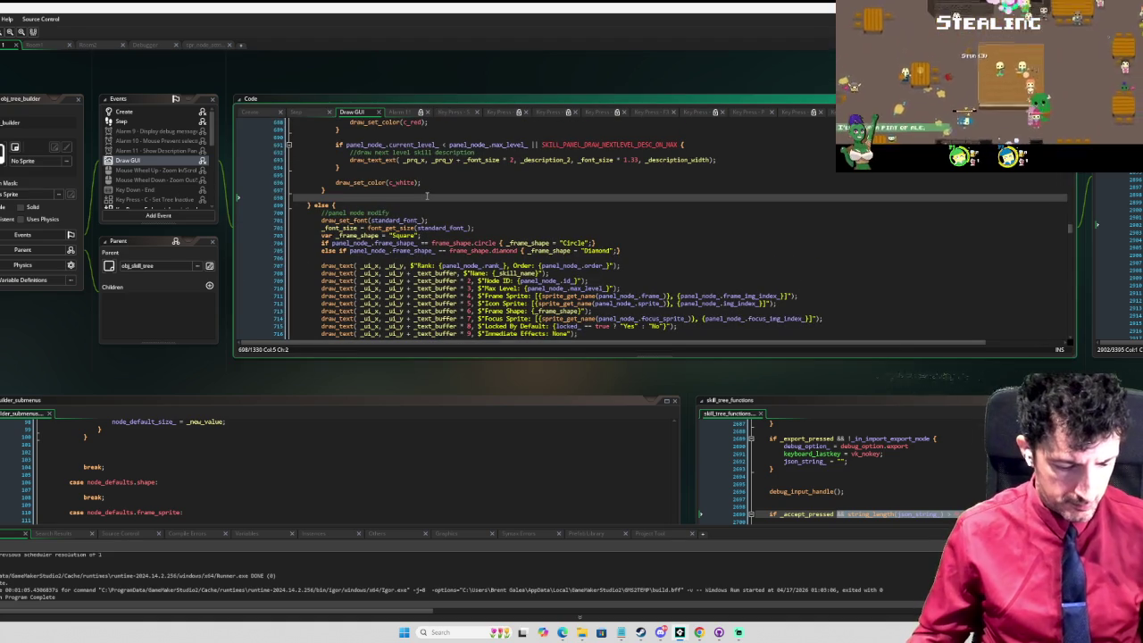
key(Down)
key(Down)
Step: Find the 'Import' call and open the import_export_draw_filename definition in skill_tree_functions
key(F3)
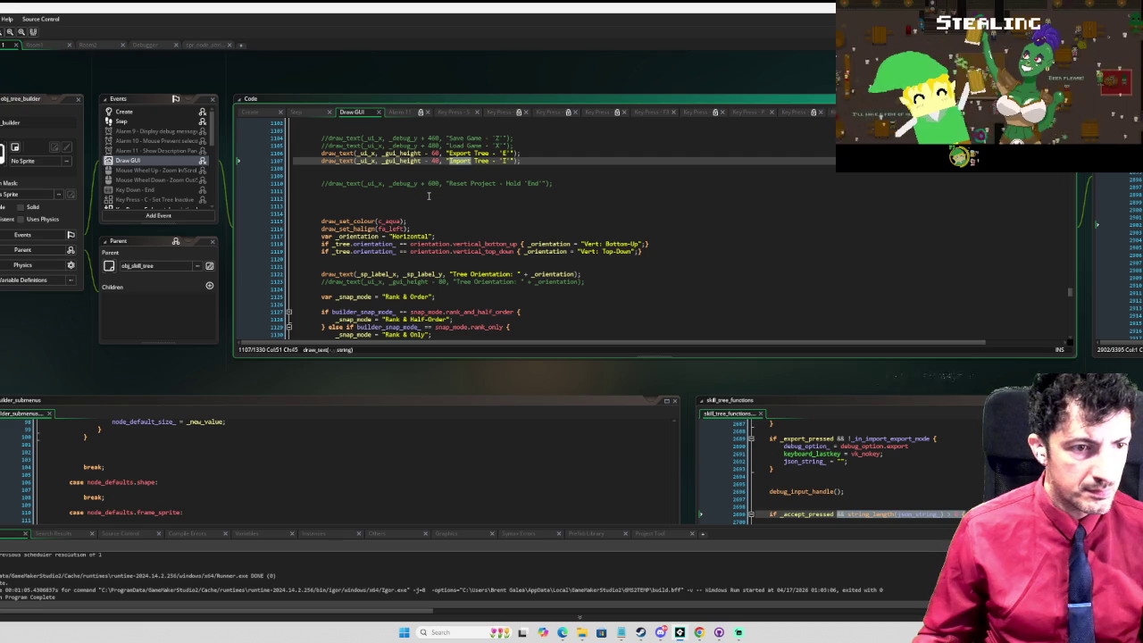
key(F3)
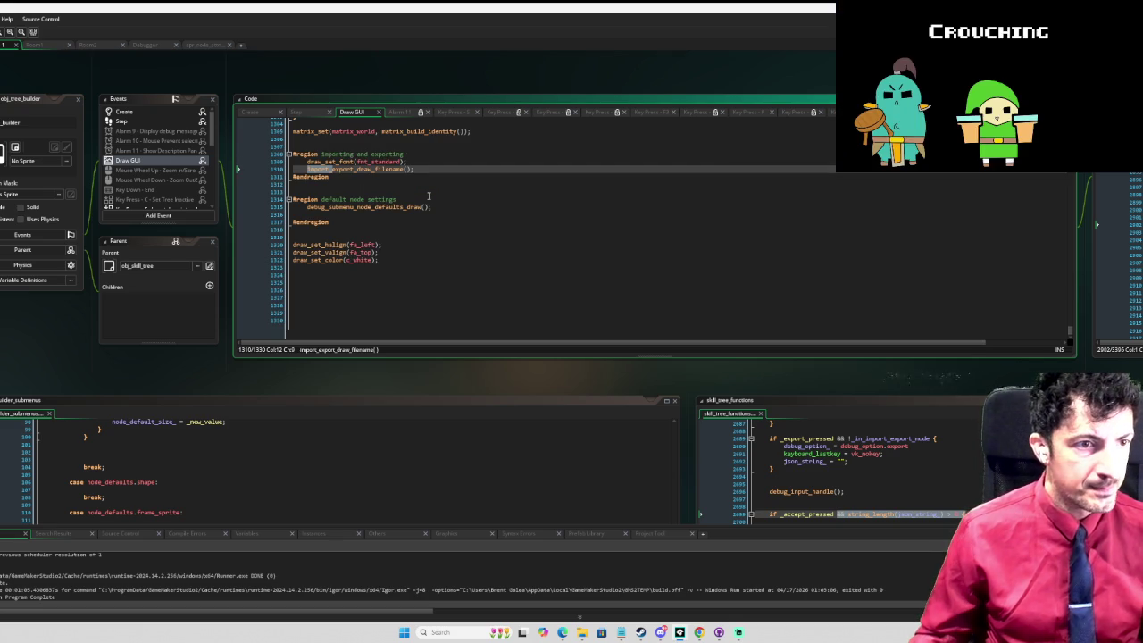
click(367, 169)
middle_click(370, 169)
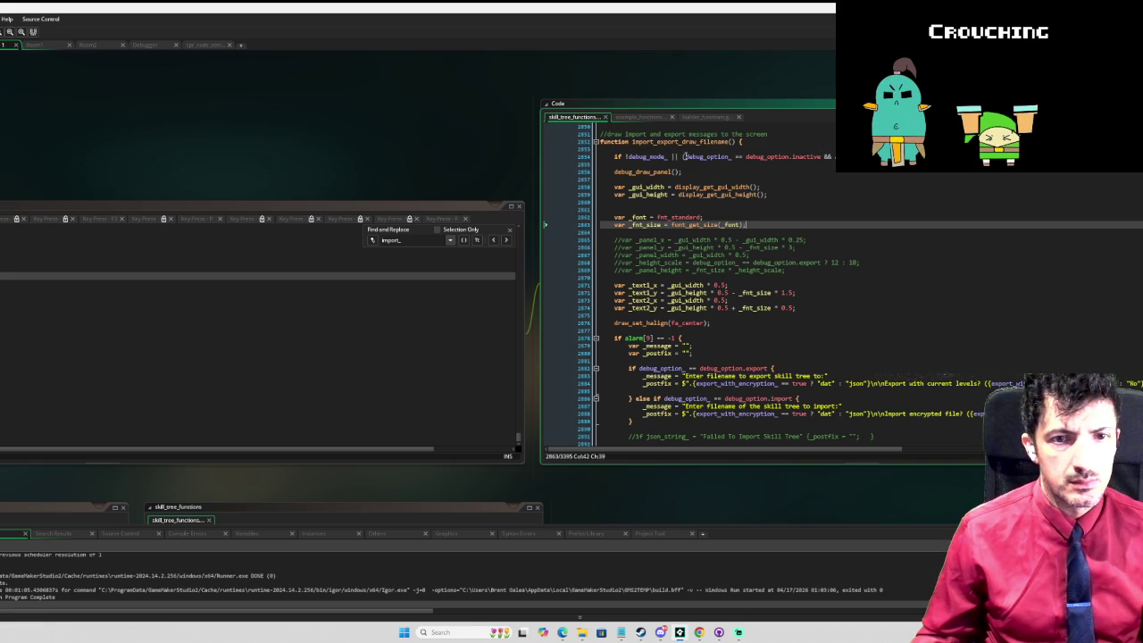
Step: Rewrite line 2854 as !(debug_option_ == debug_option.import || … export) for the early exit
click(684, 156)
text(!)
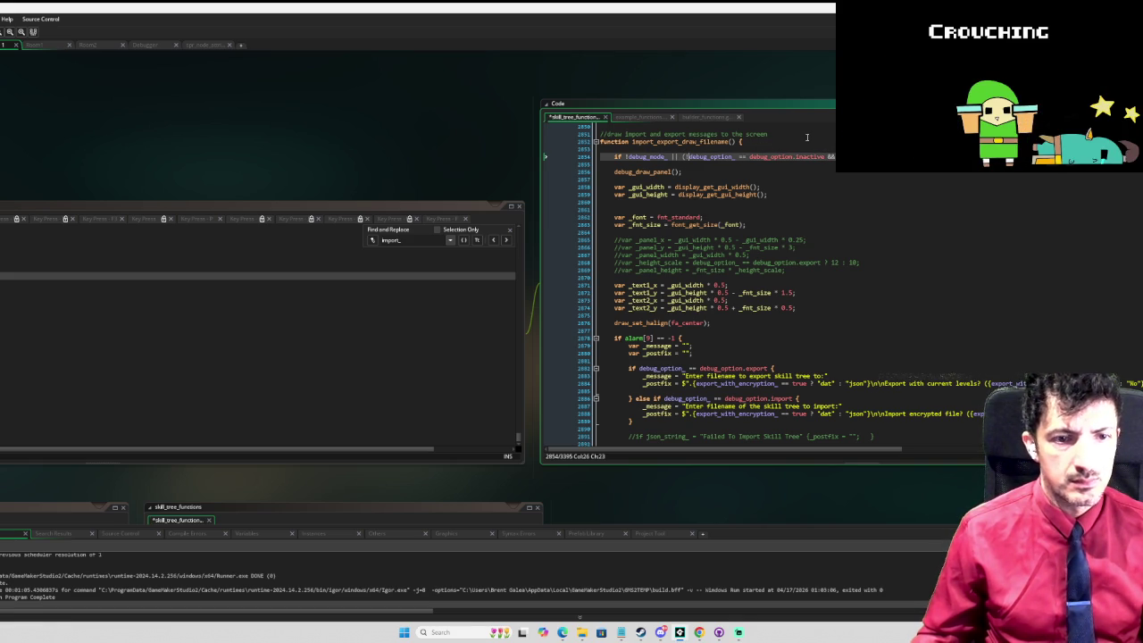
text(()
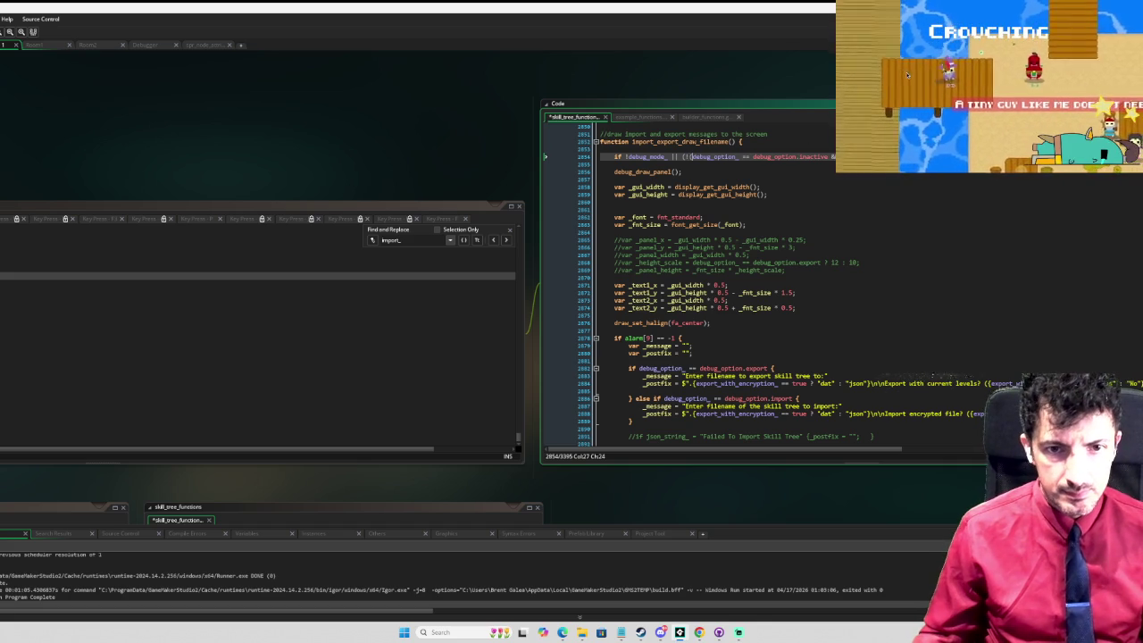
click(829, 157)
text())
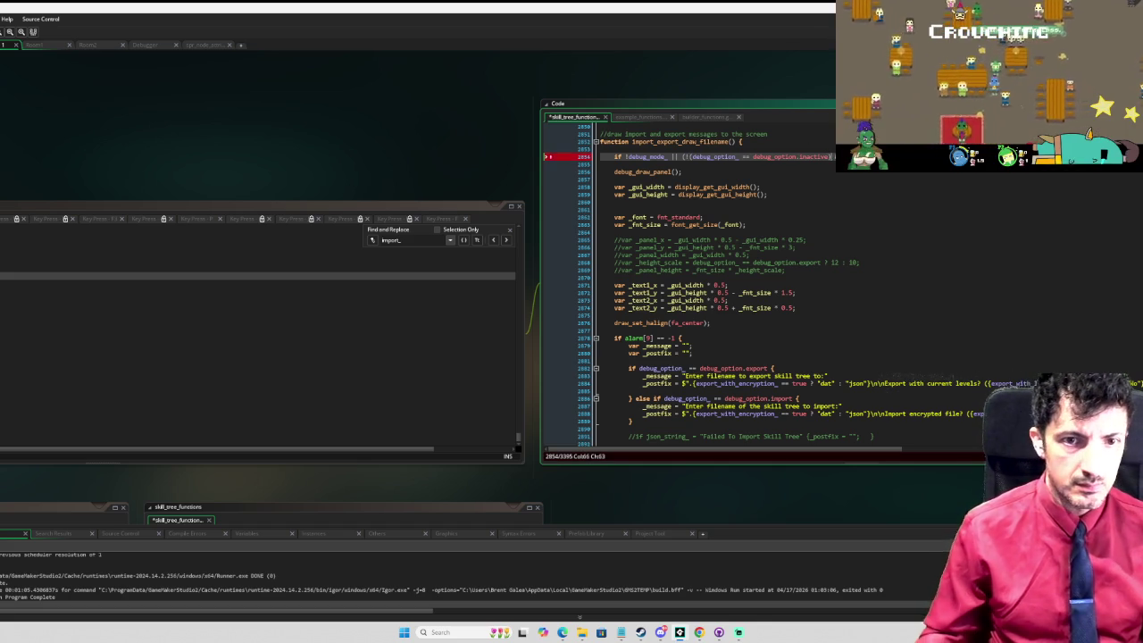
key(Left)
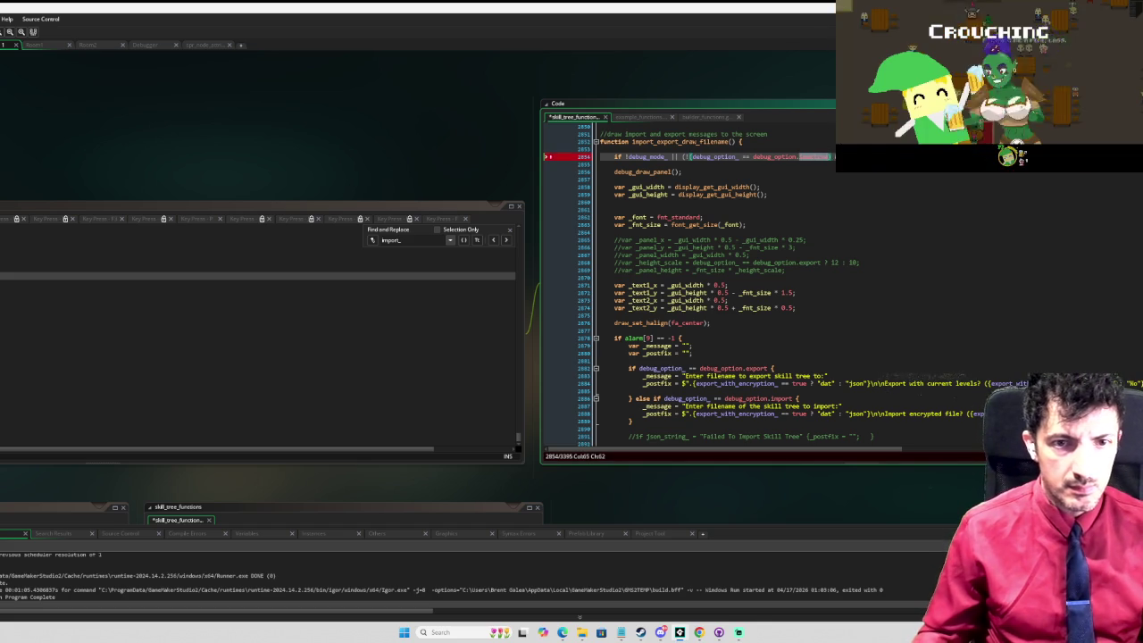
key(BackSpace)
key(BackSpace)
key(BackSpace)
text(inport)
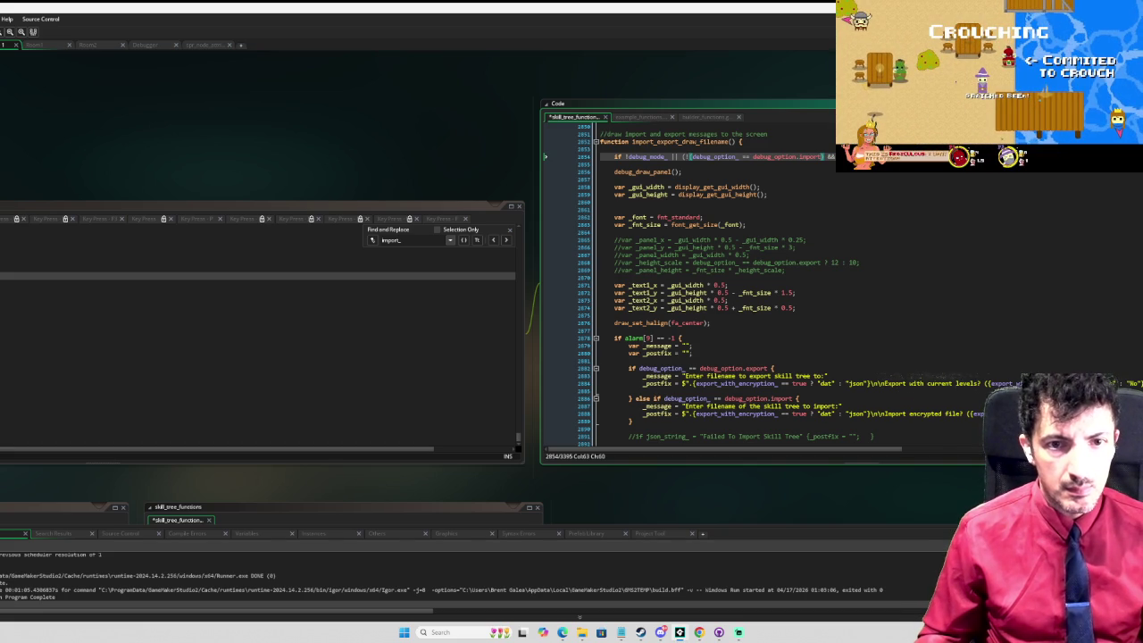
double_click(827, 156)
text(||)
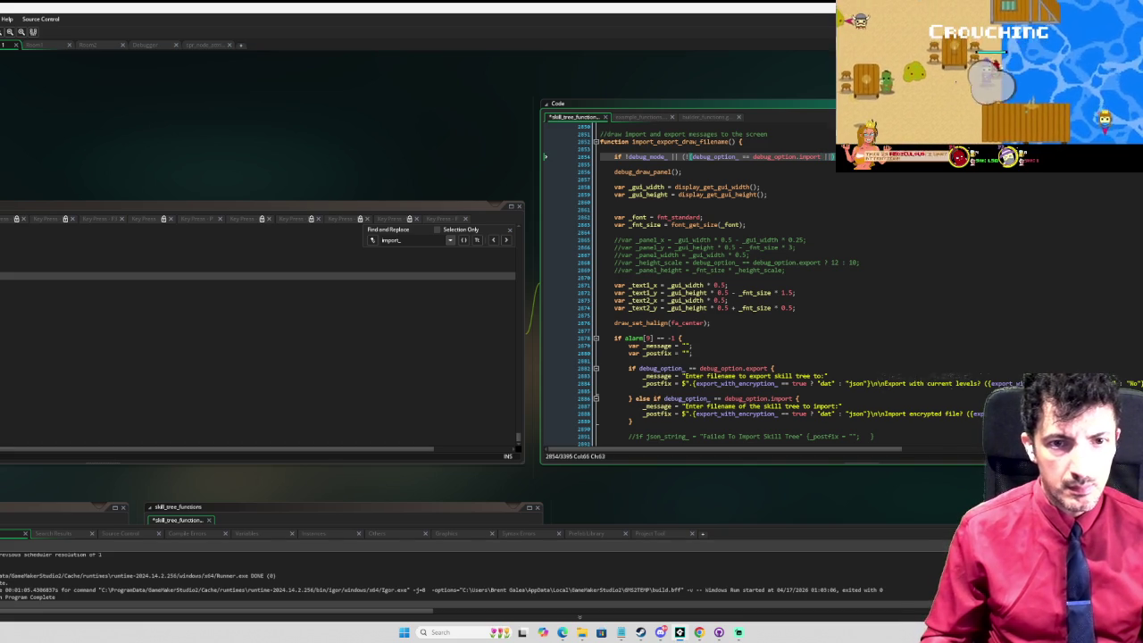
drag(819, 157, 693, 157)
key(End)
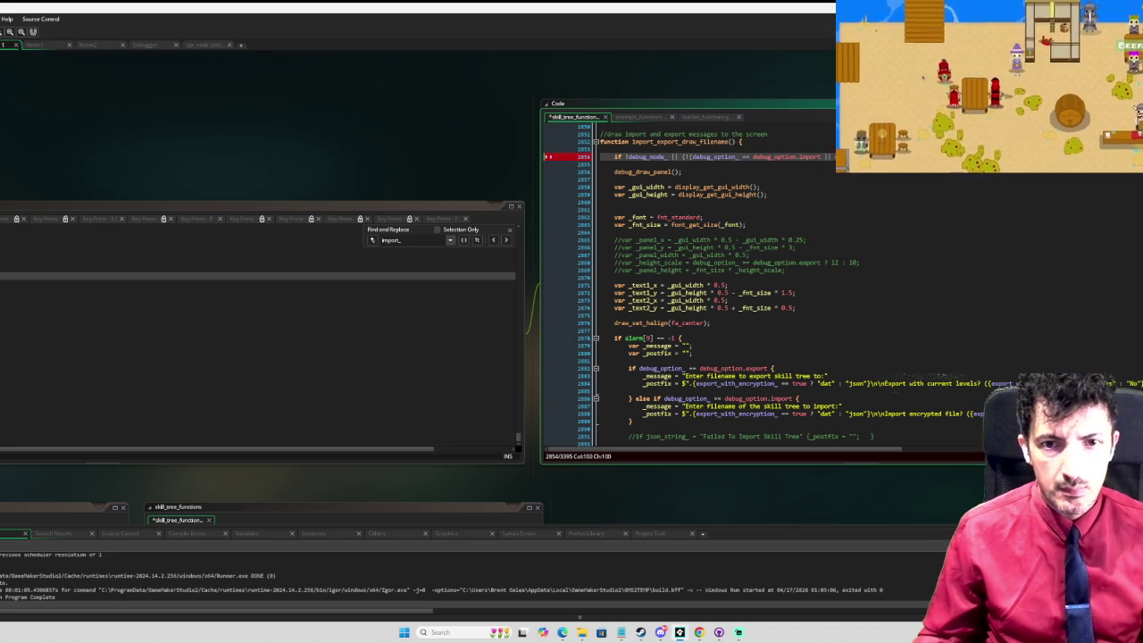
key(ctrl+space)
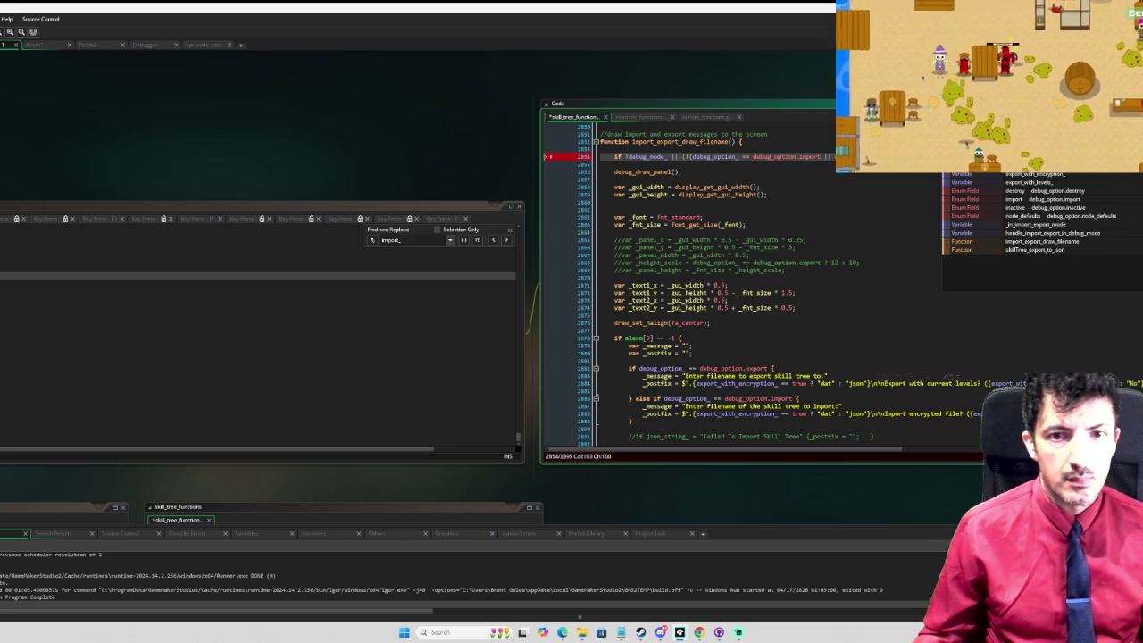
key(Escape)
Step: Toggle a breakpoint on the filename exit check and debug-run the game with F6
key(F9)
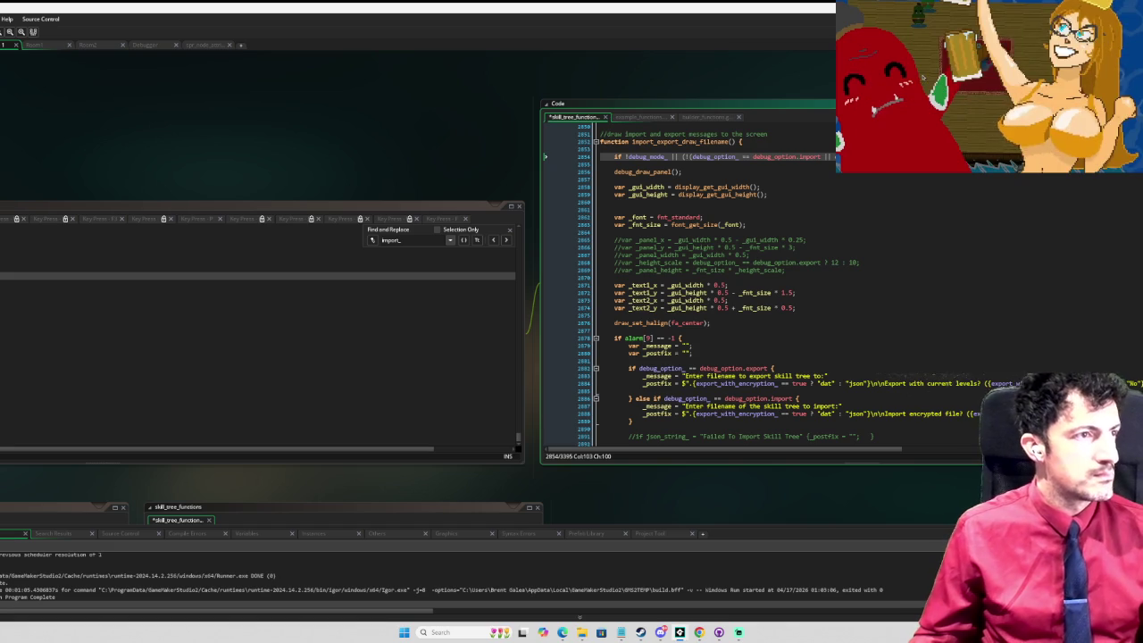
key(F6)
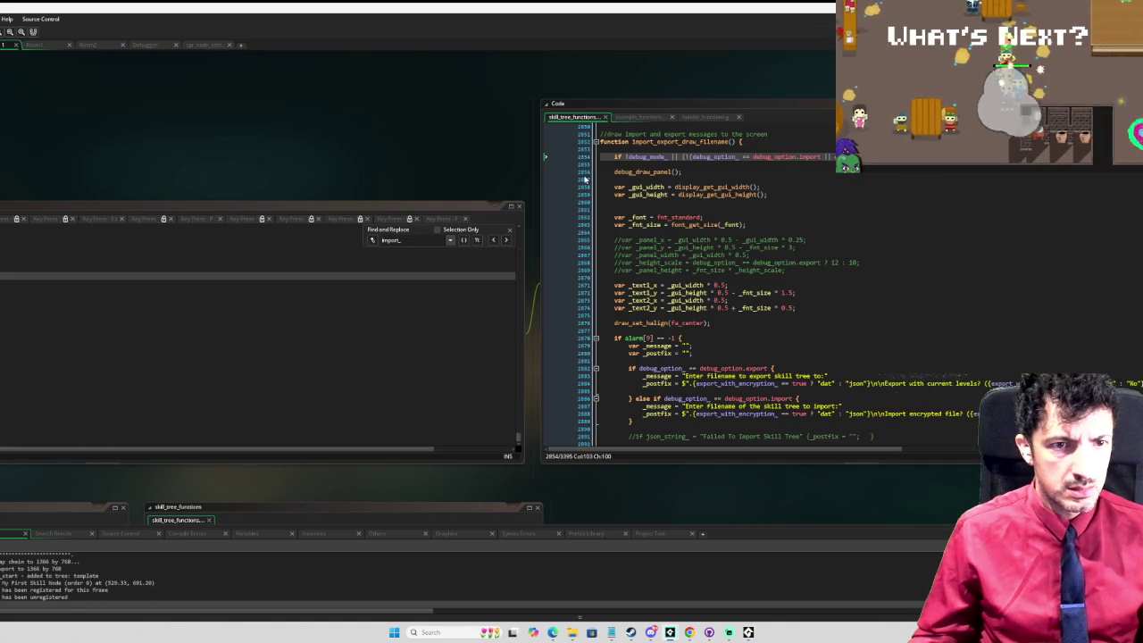
key(F10)
click(580, 153)
Step: Resume the debug run and step into debug_submenu_node_defaults_draw, then into debug_draw_panel
key(F5)
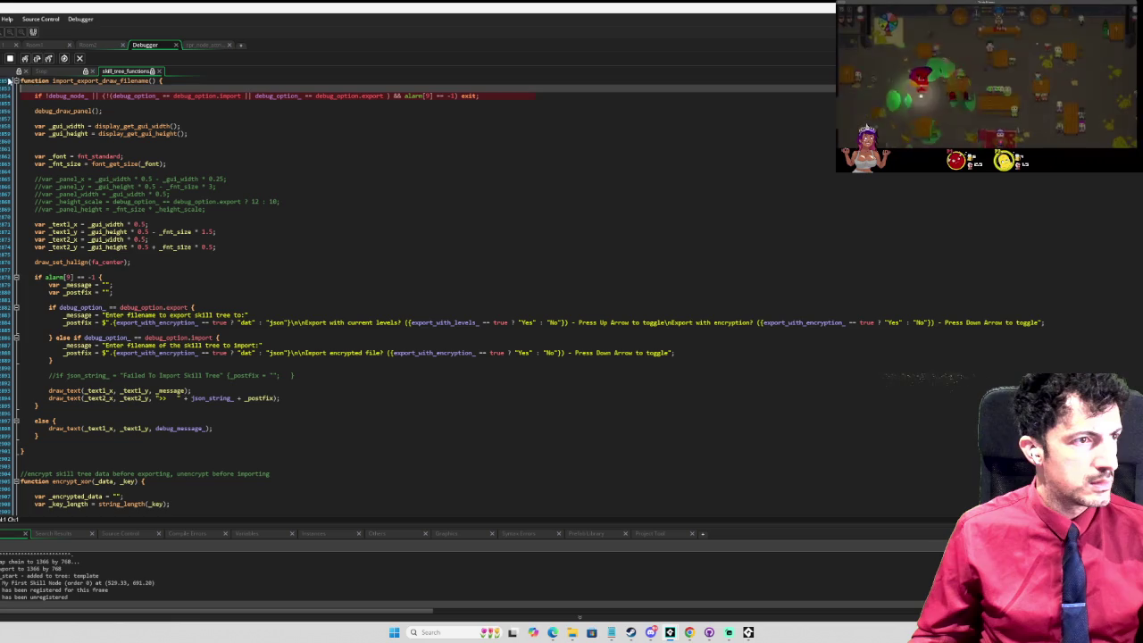
click(37, 58)
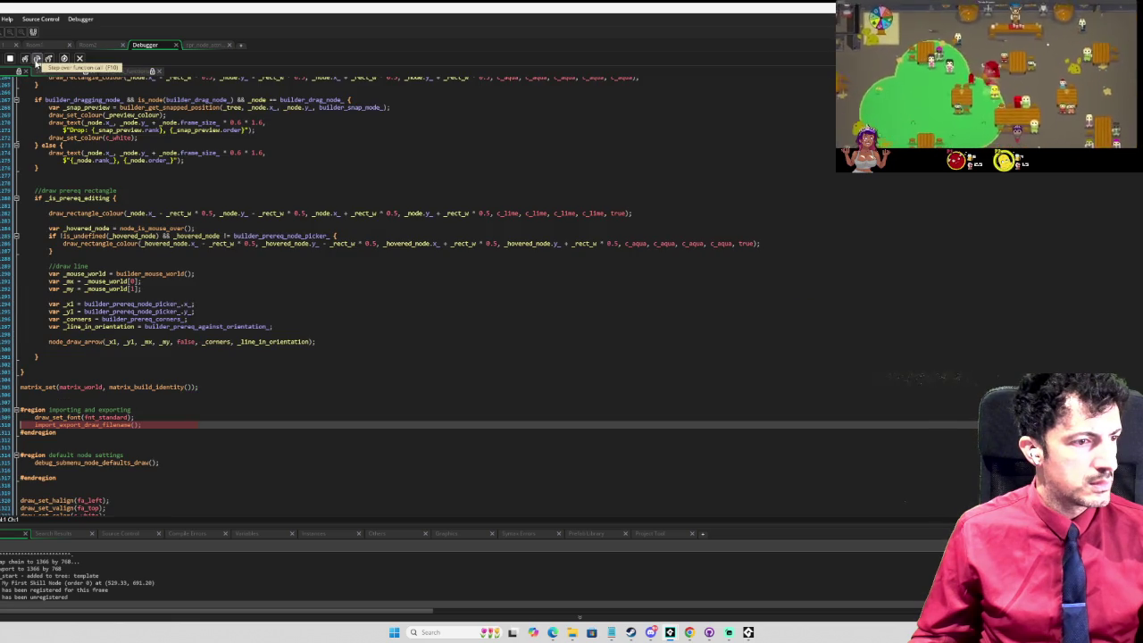
click(36, 58)
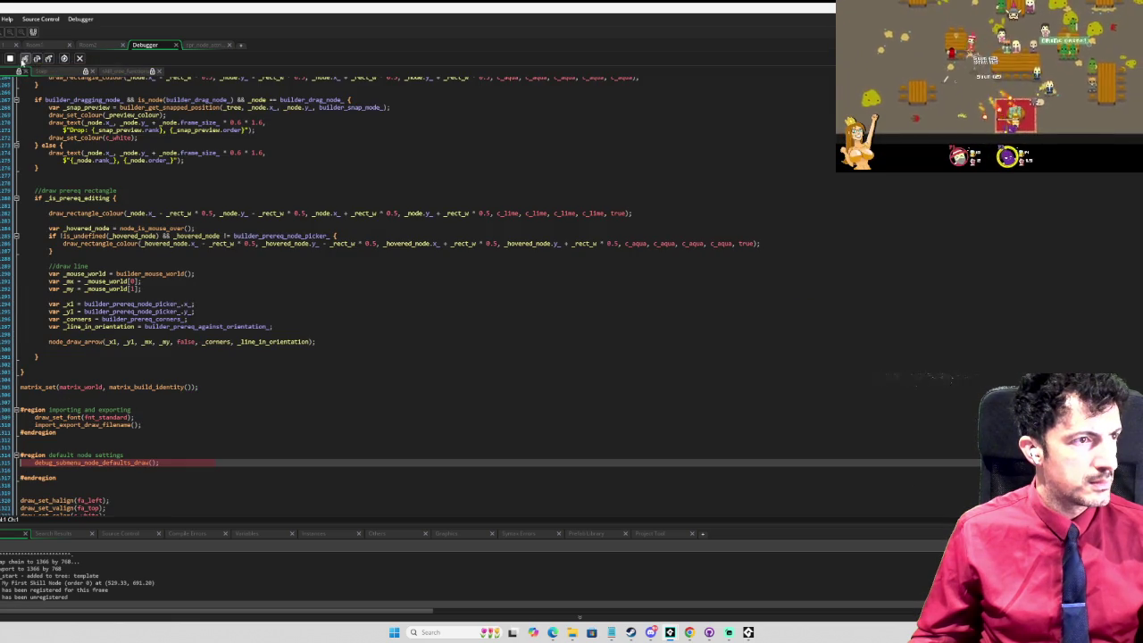
click(25, 58)
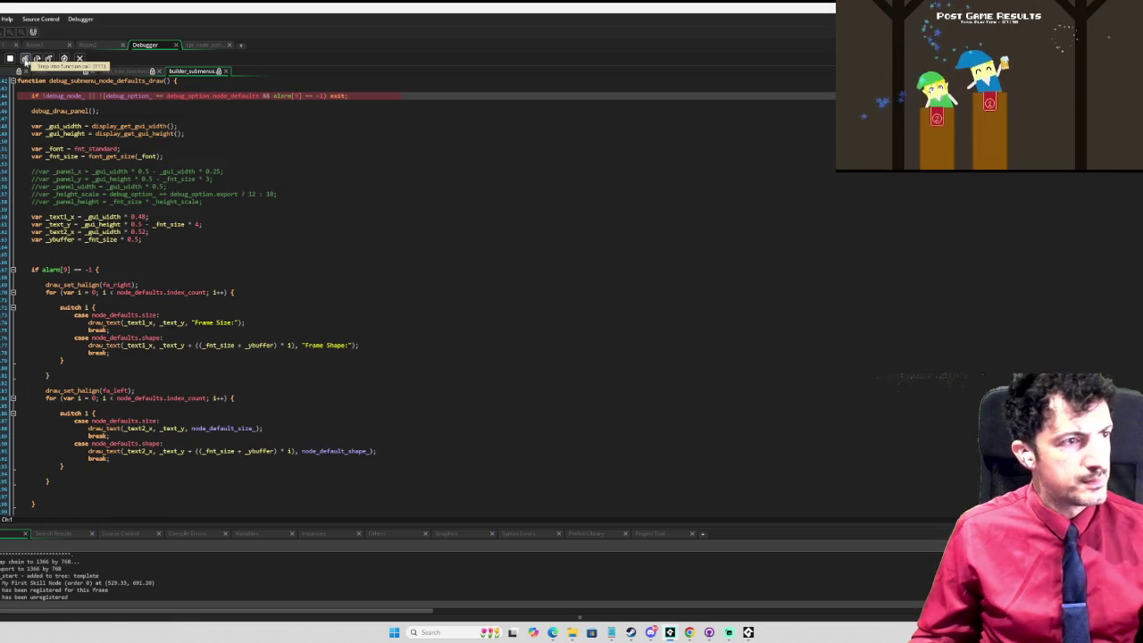
click(25, 58)
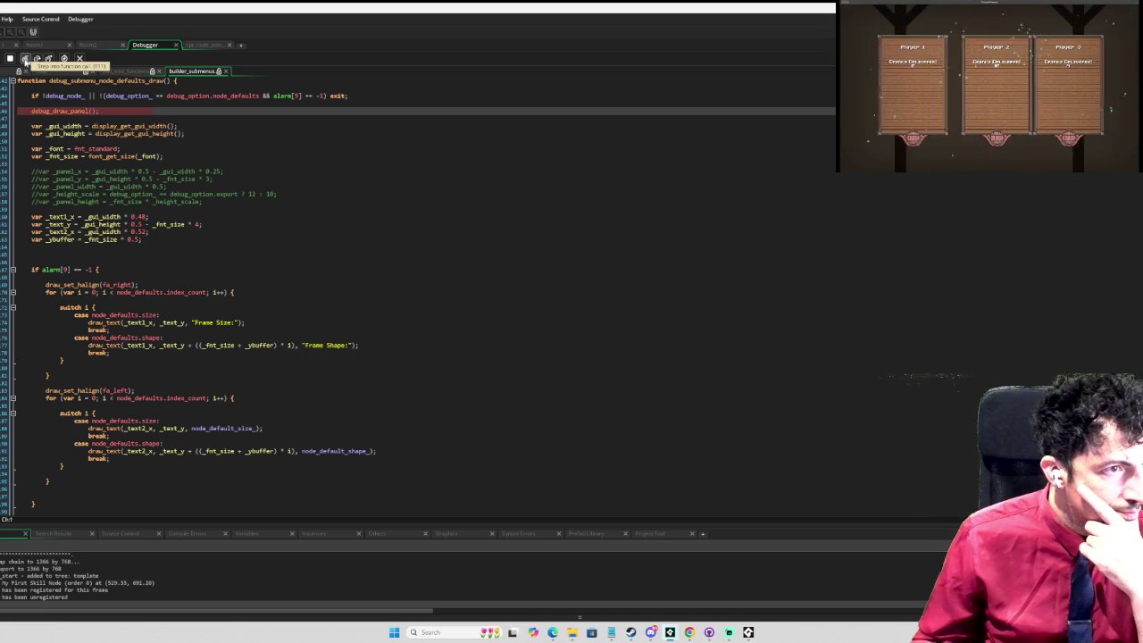
click(25, 58)
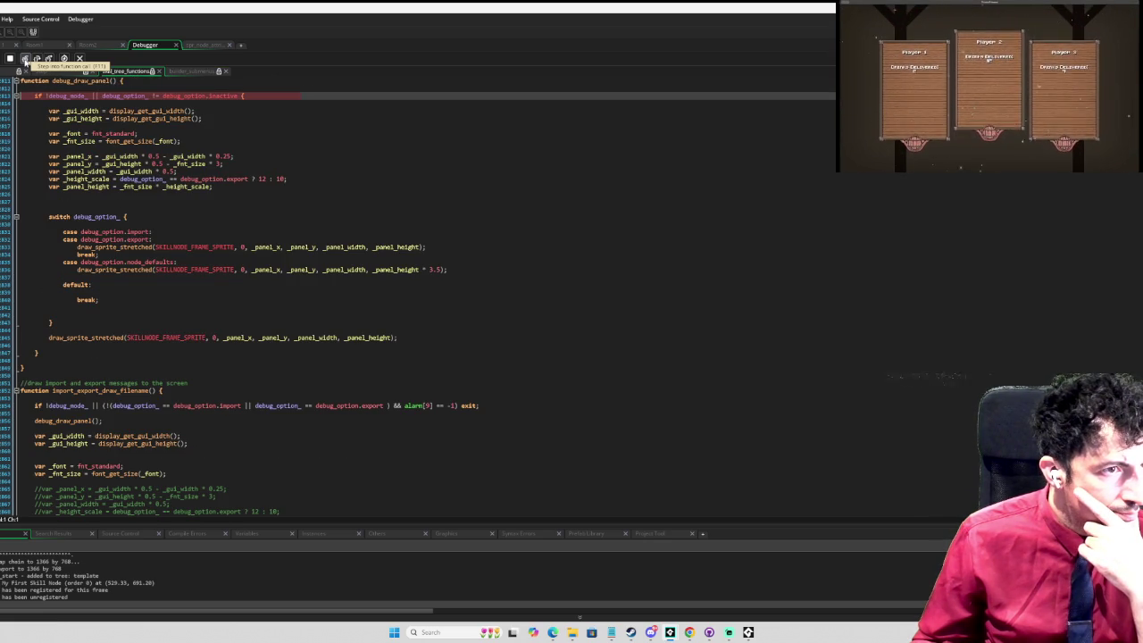
scroll(186, 171, up, 2)
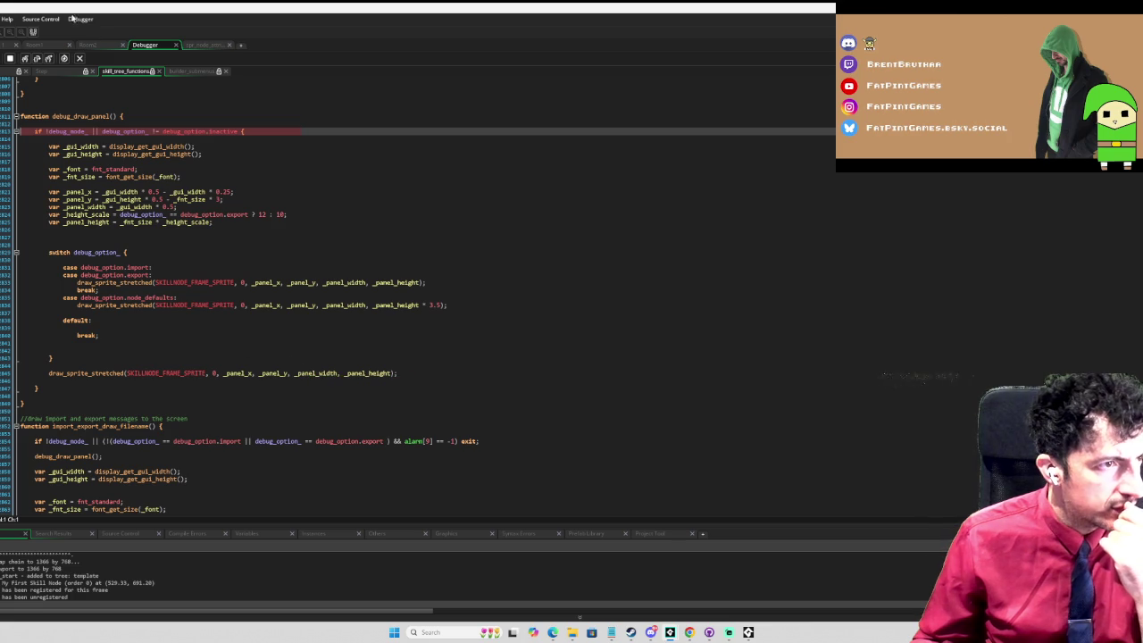
Step: Step through debug_draw_panel's node_defaults case, confirm _panel_height is 120, and stop debugging
click(37, 59)
click(37, 59)
click(38, 59)
click(37, 59)
click(37, 59)
click(38, 59)
click(38, 58)
click(38, 59)
click(37, 59)
click(37, 59)
click(37, 59)
click(37, 59)
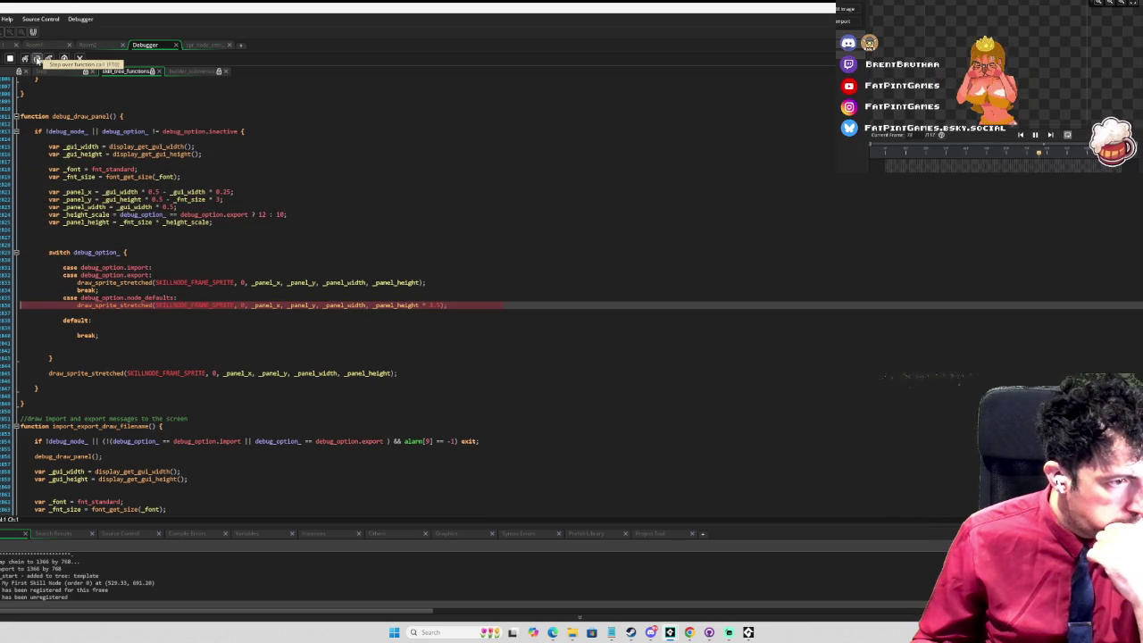
click(38, 59)
click(37, 59)
mouse_move(312, 376)
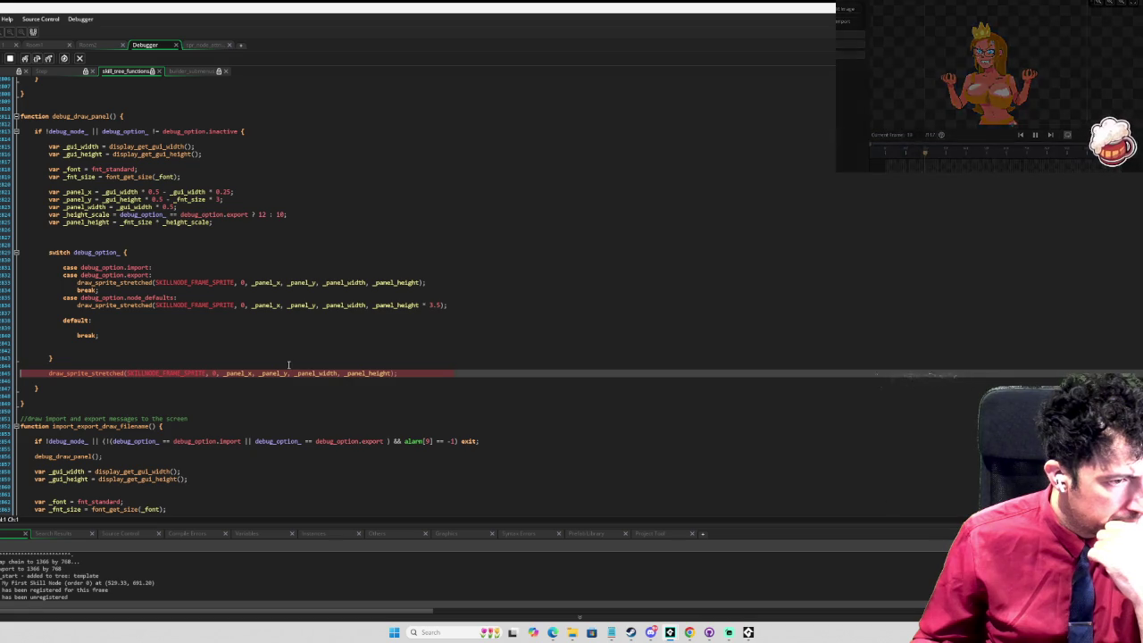
click(38, 59)
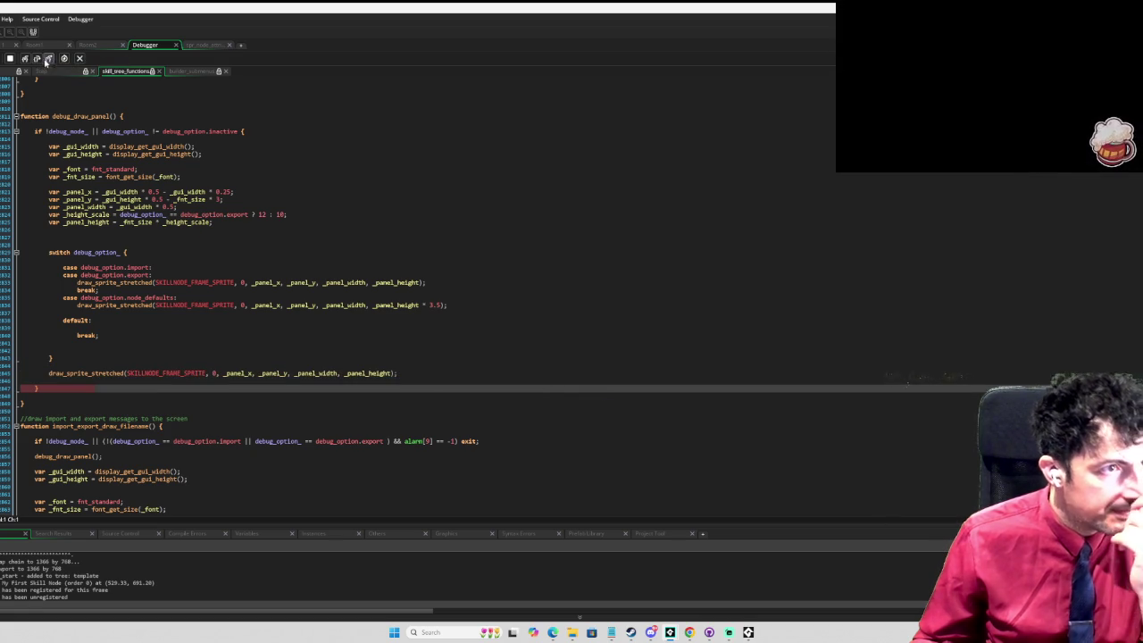
click(10, 58)
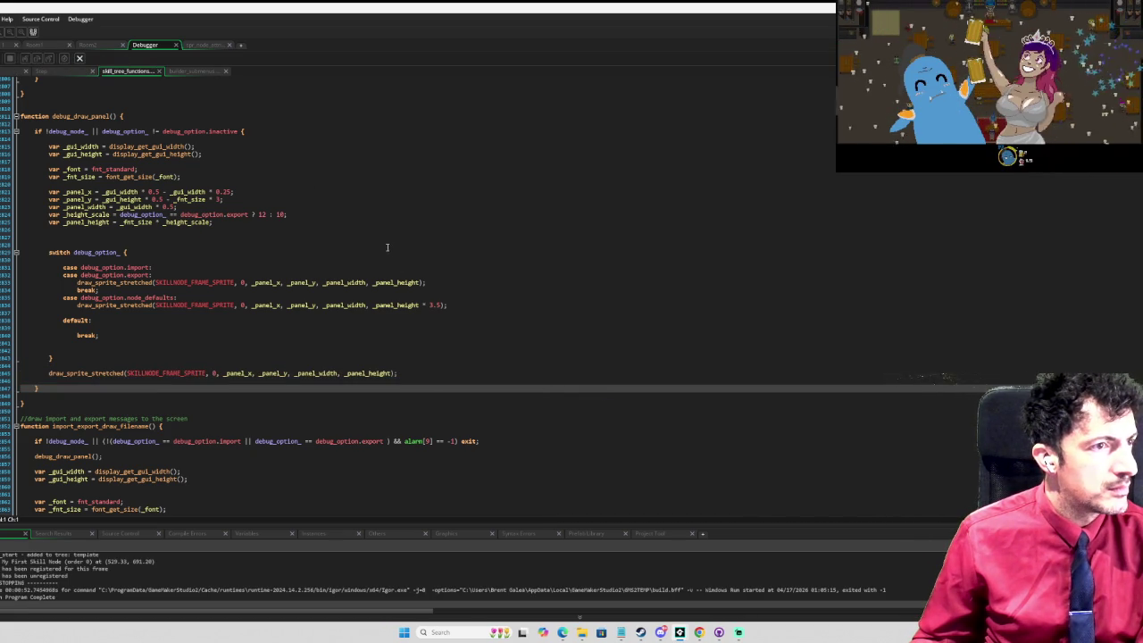
mouse_move(396, 309)
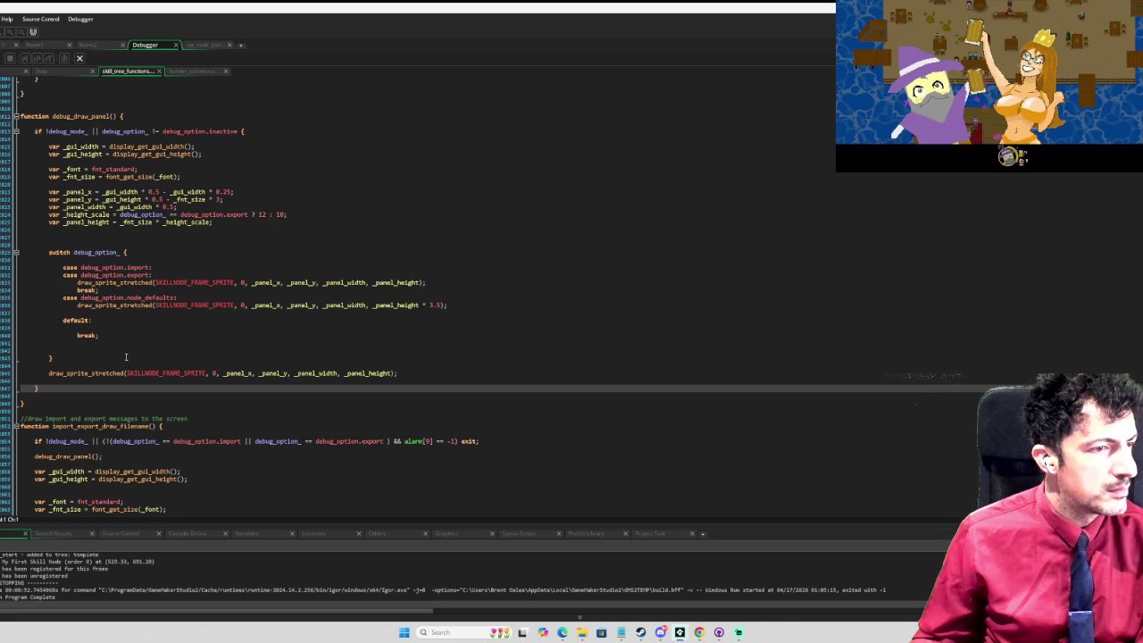
Step: Comment out the trailing draw_sprite_stretched call, rerun, and dismiss the _in_import_export_mode error
click(48, 373)
key(ctrl+k)
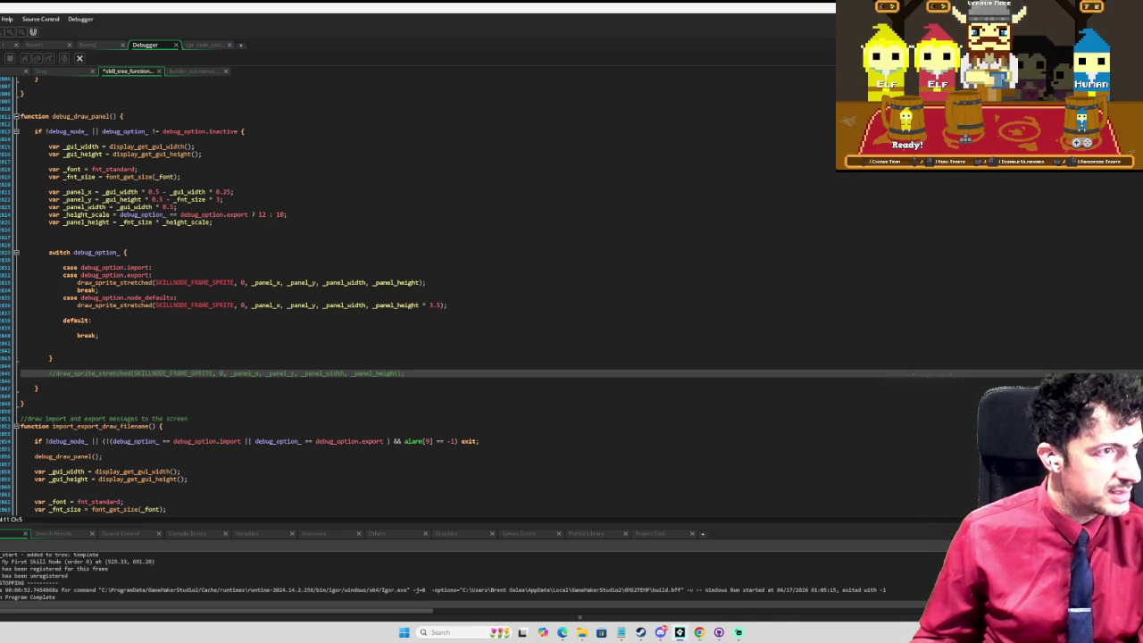
key(F5)
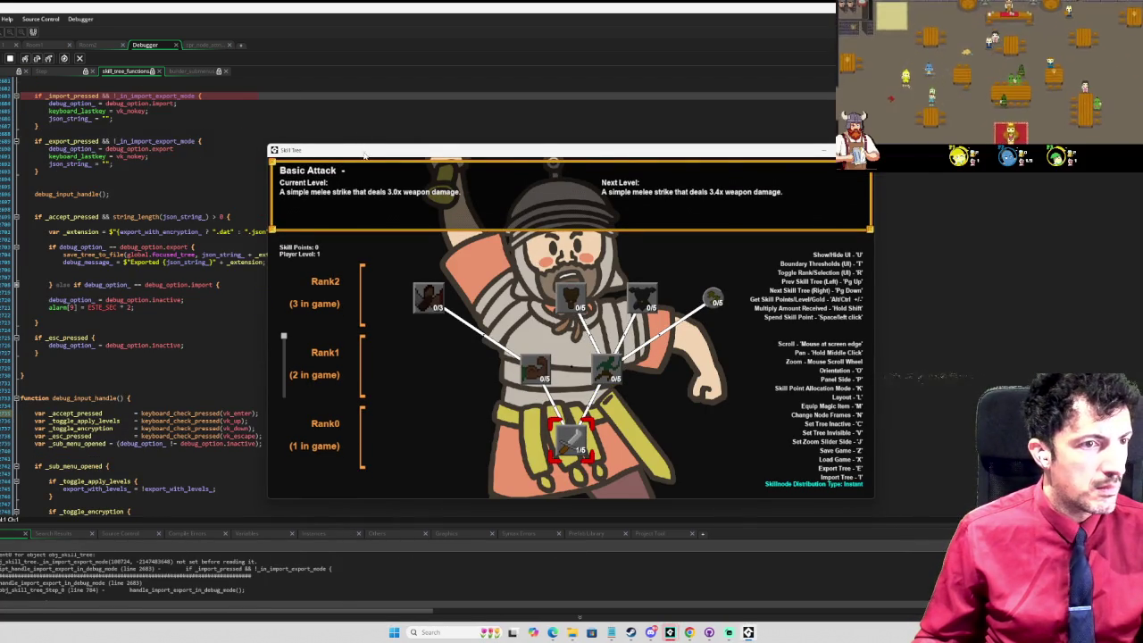
drag(362, 153, 801, 154)
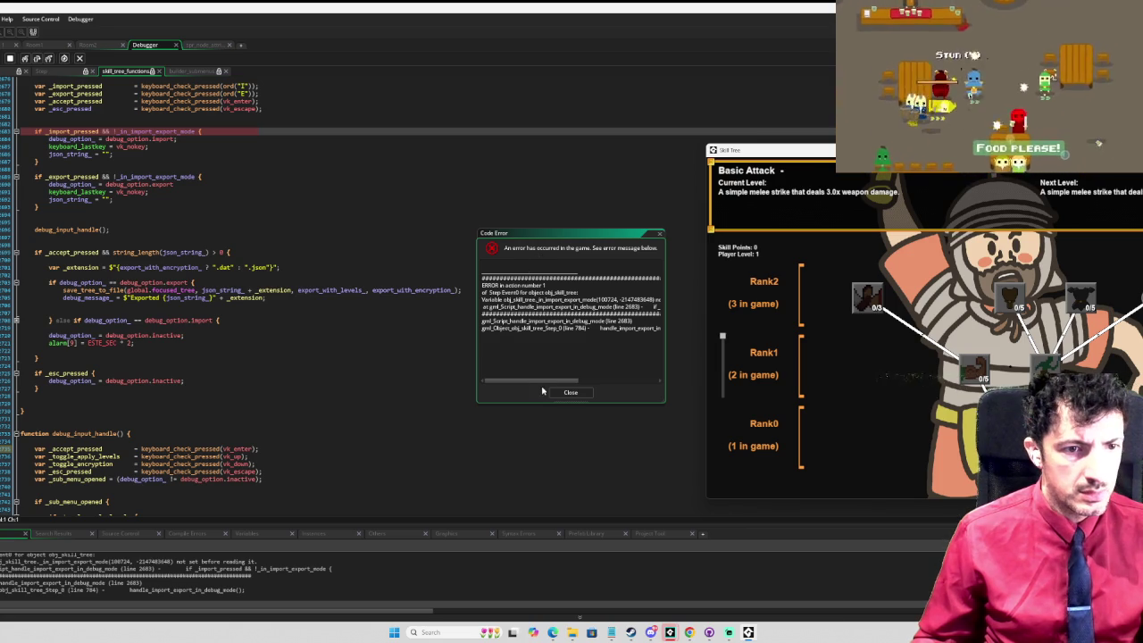
drag(553, 381, 573, 381)
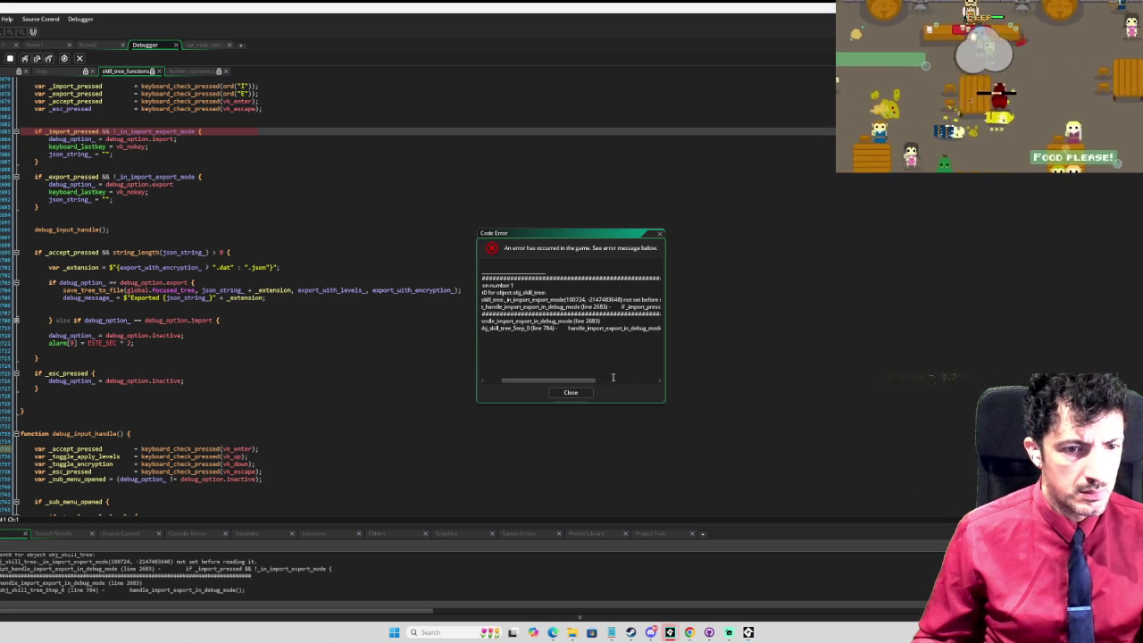
click(572, 394)
scroll(339, 300, up, 4)
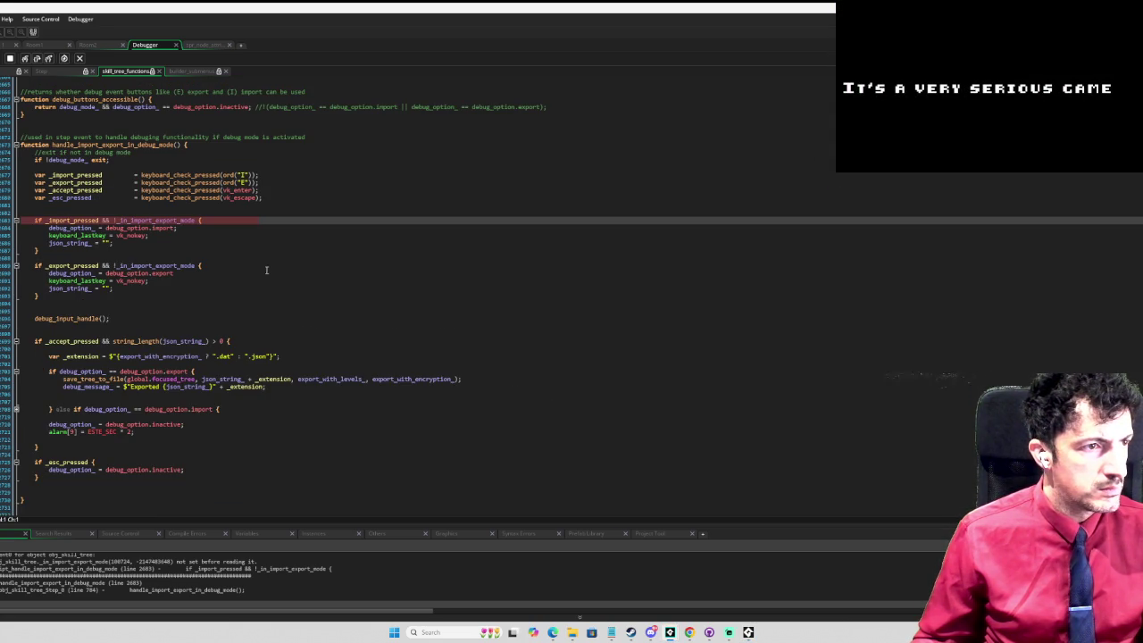
Step: Stop the crashed run and replace _in_import_export_mode on line 683 with debug_option_ == debug_option.import
mouse_move(180, 221)
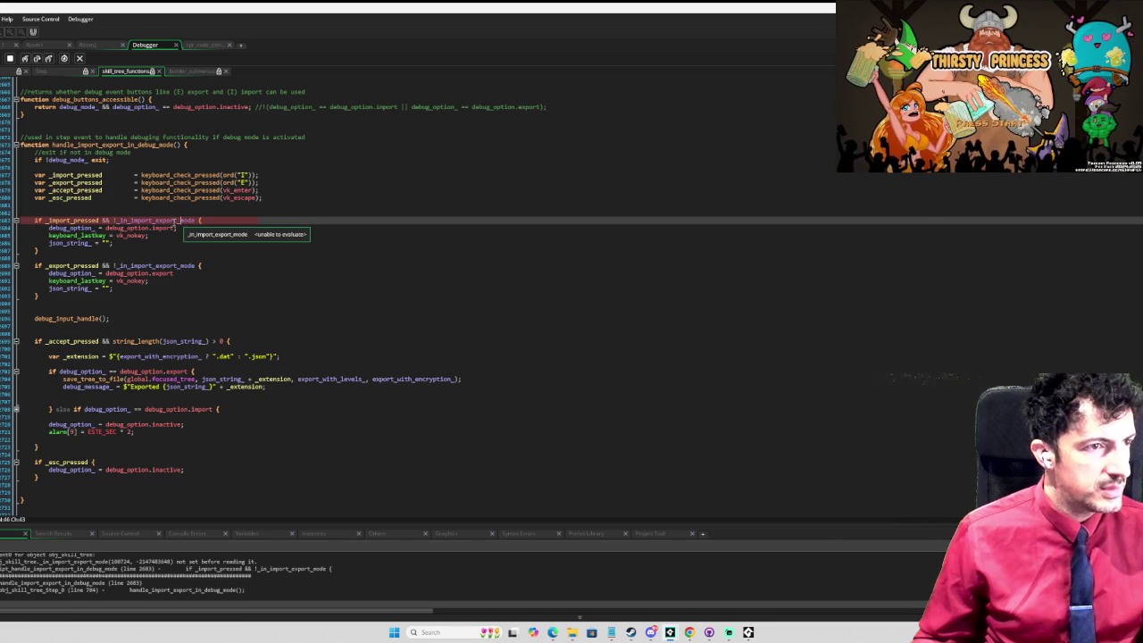
double_click(180, 221)
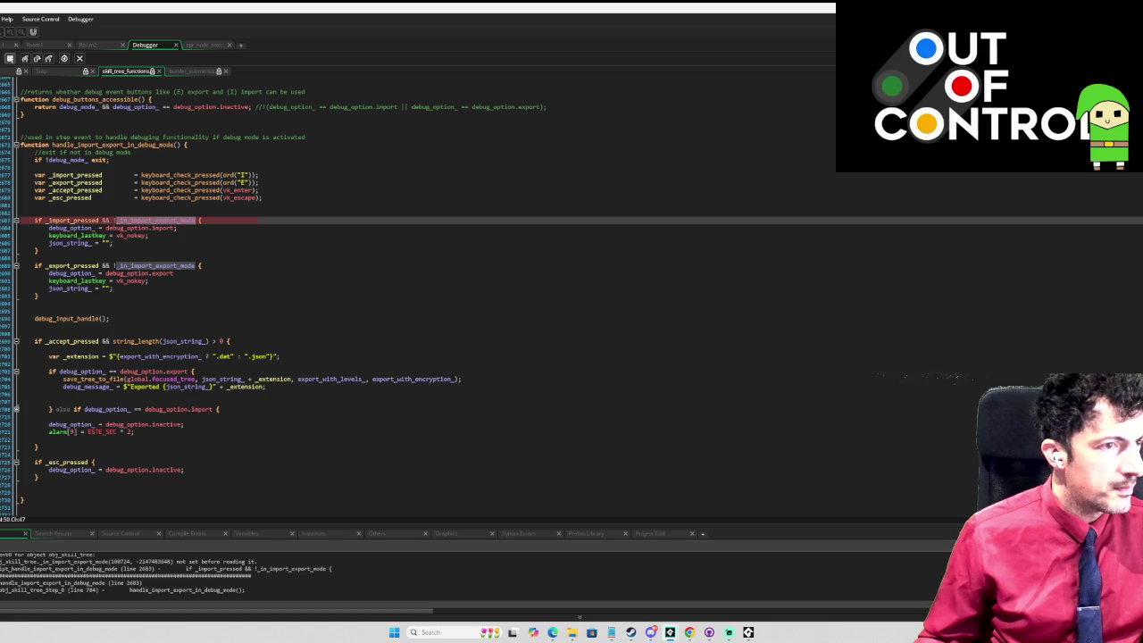
click(71, 229)
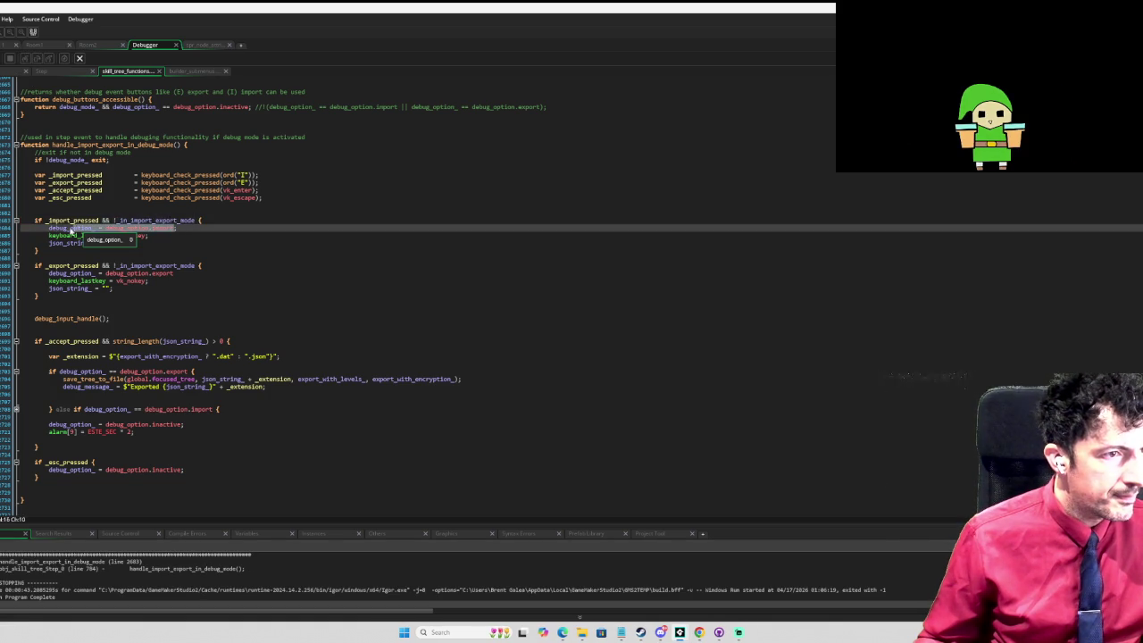
double_click(157, 220)
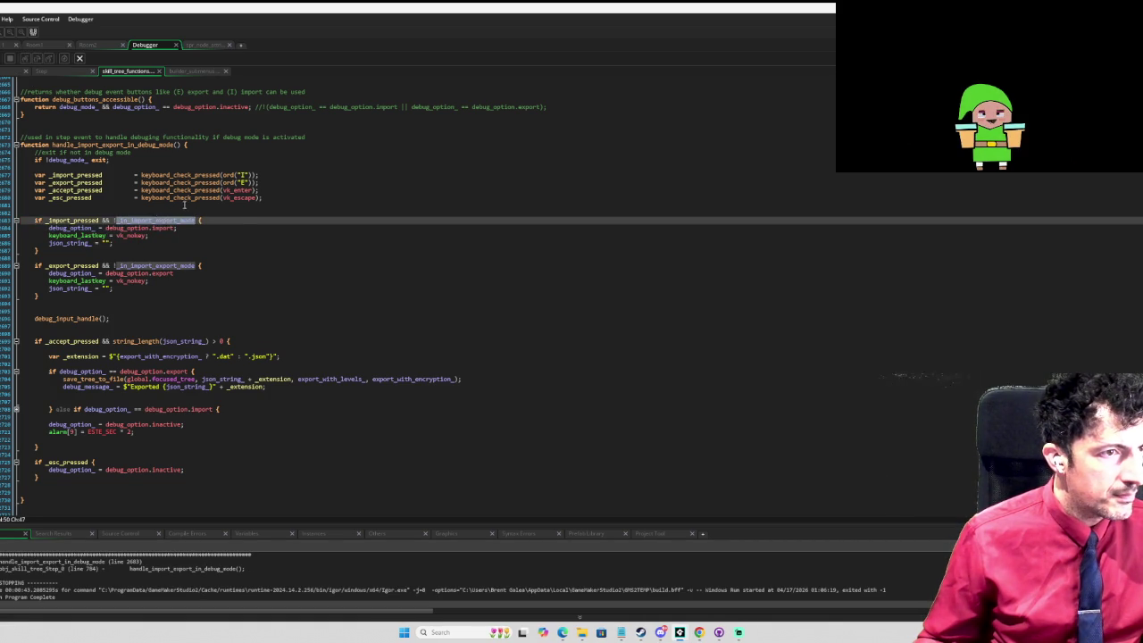
text(debug_option_ = debug_option.import)
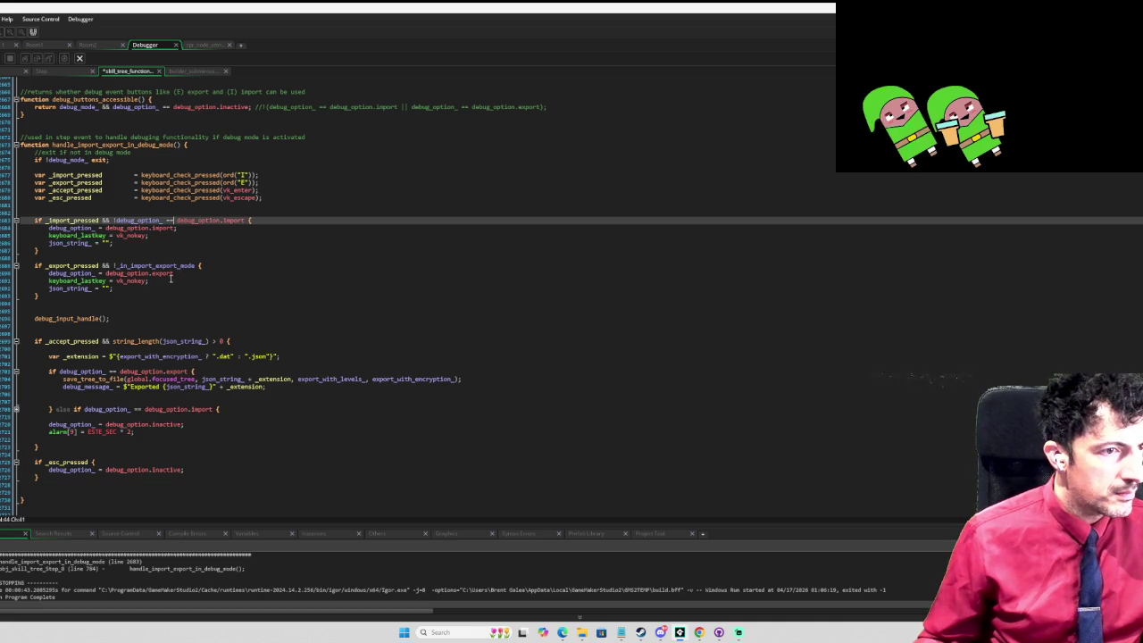
Step: Replace the export check's _in_import_export_mode with debug_option_ == debug_option.export
click(202, 272)
key(ctrl+shift+Left)
key(ctrl+shift+Left)
key(ctrl+shift+Left)
key(ctrl+c)
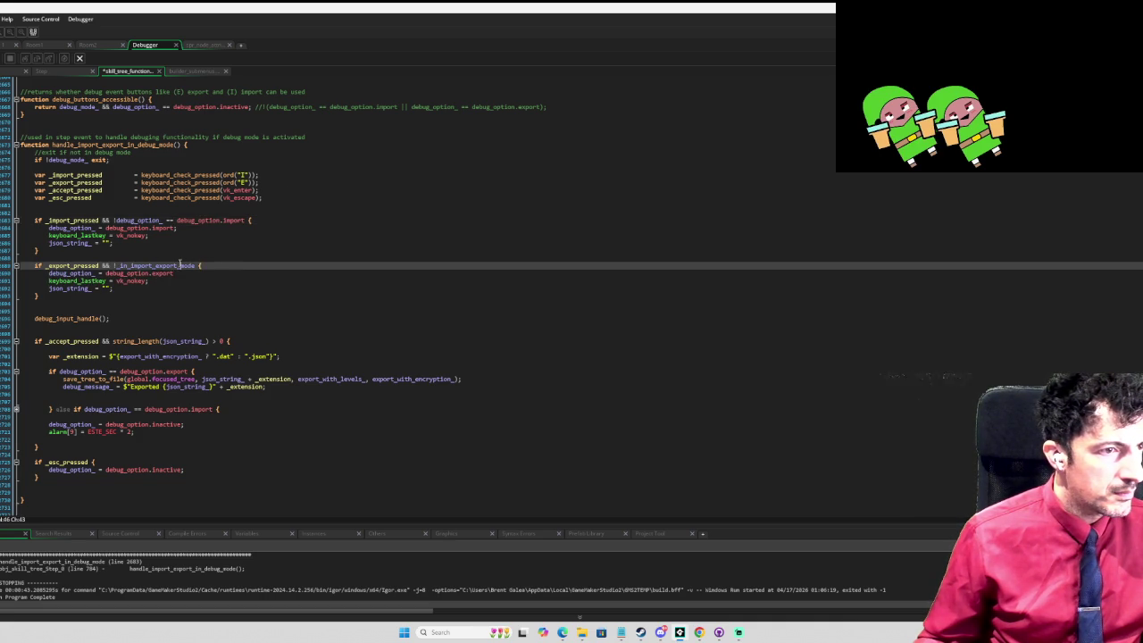
double_click(191, 265)
key(ctrl+v)
text(=)
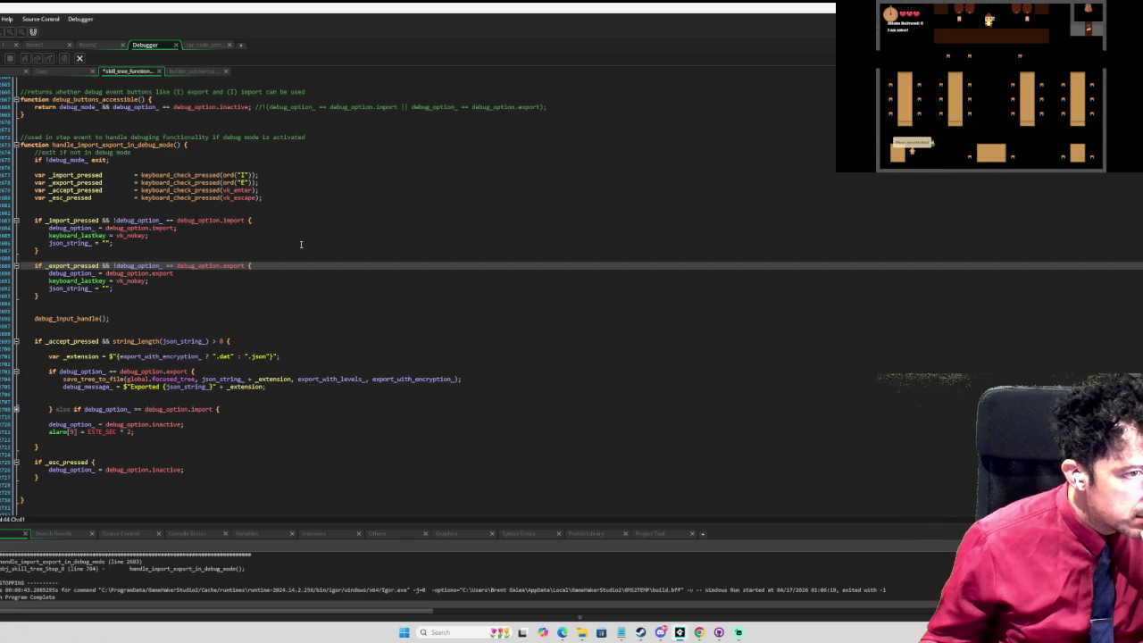
Step: Add '&& alarm[0] == 0' to both the import and export conditions, then run the game
click(245, 220)
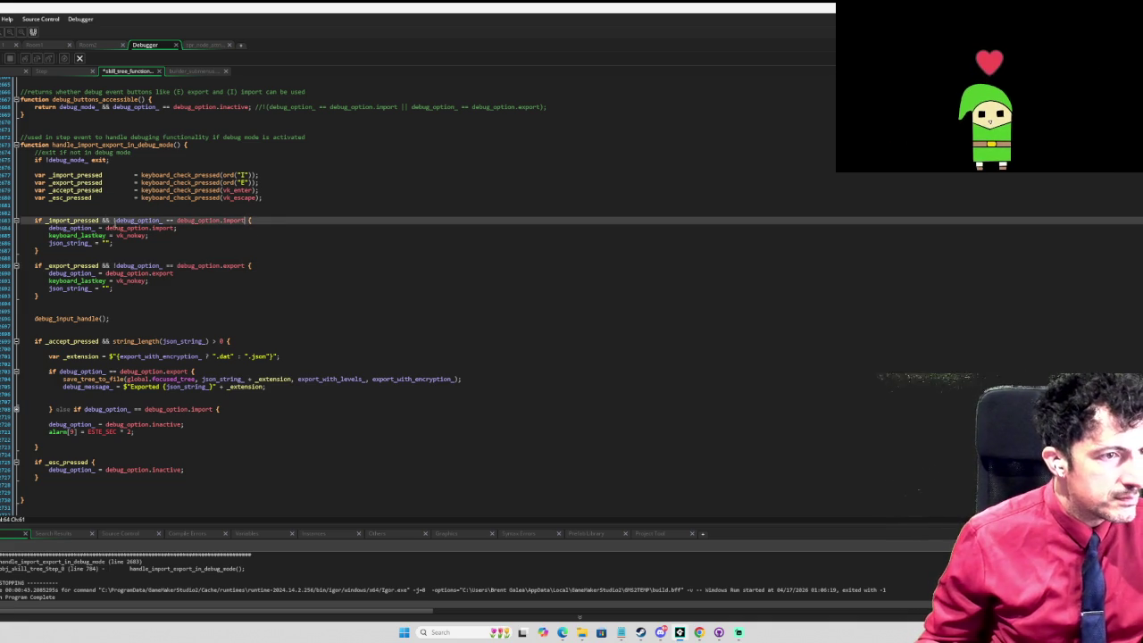
click(115, 220)
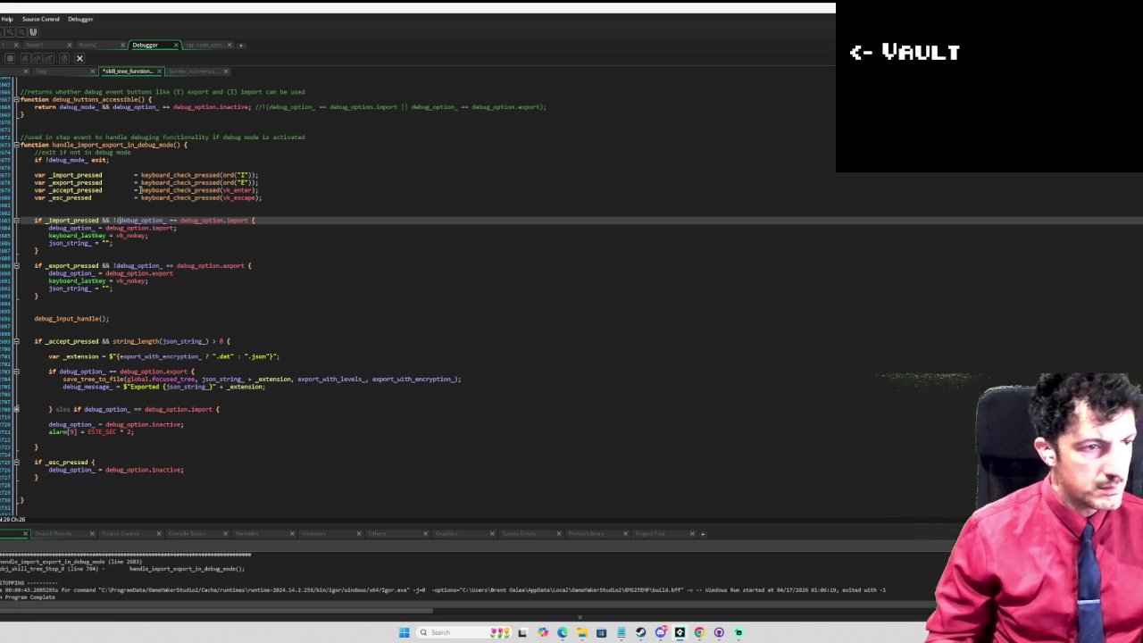
text(()
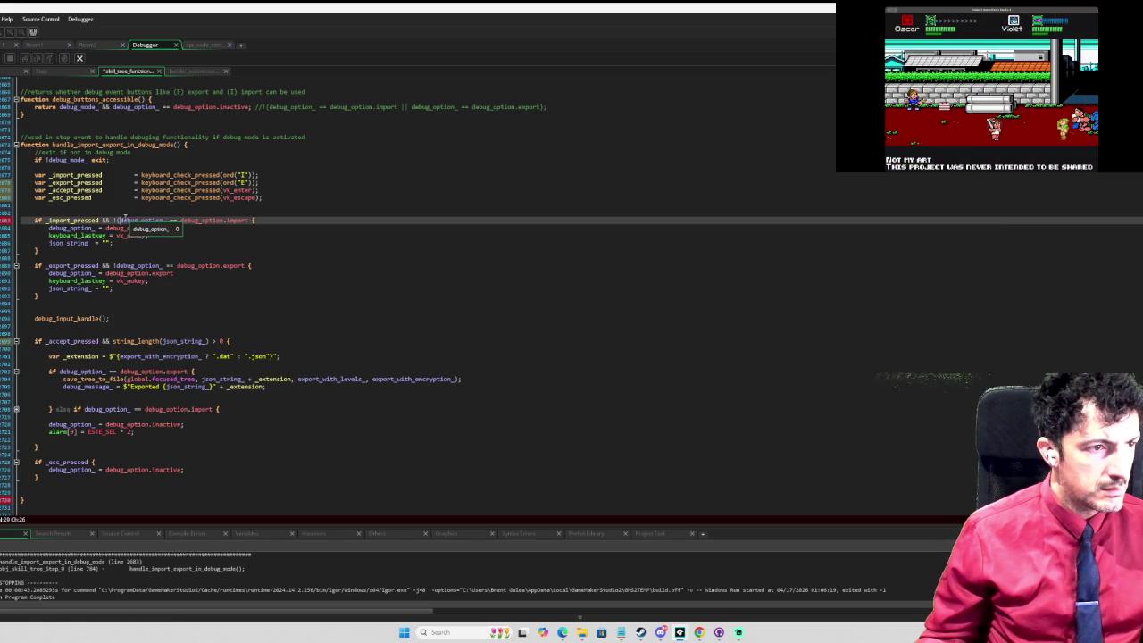
click(313, 219)
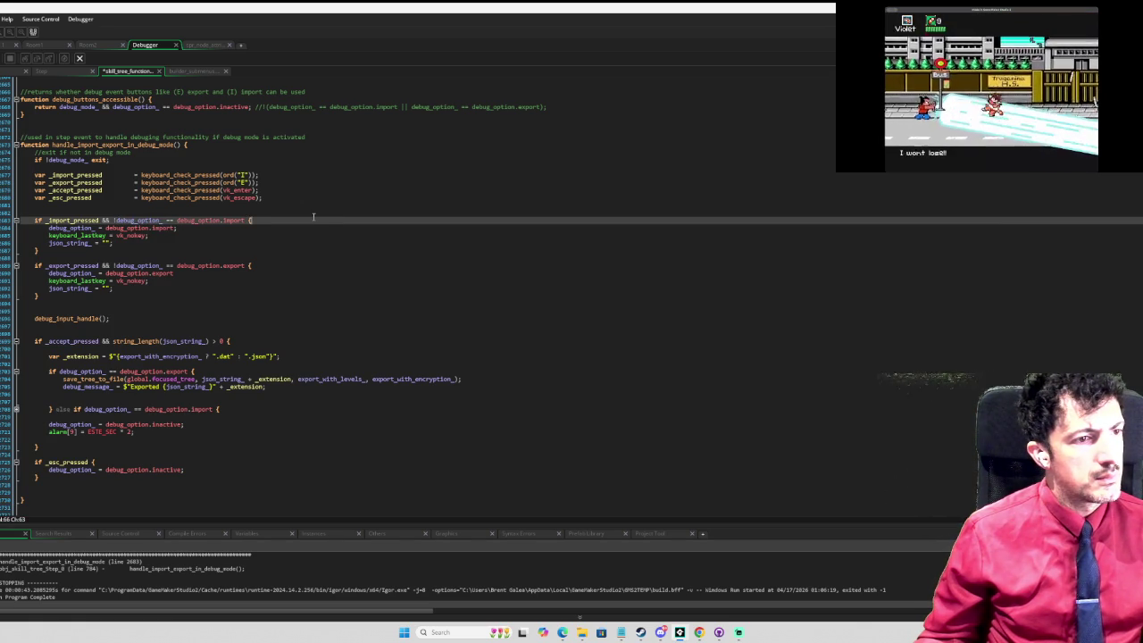
click(248, 219)
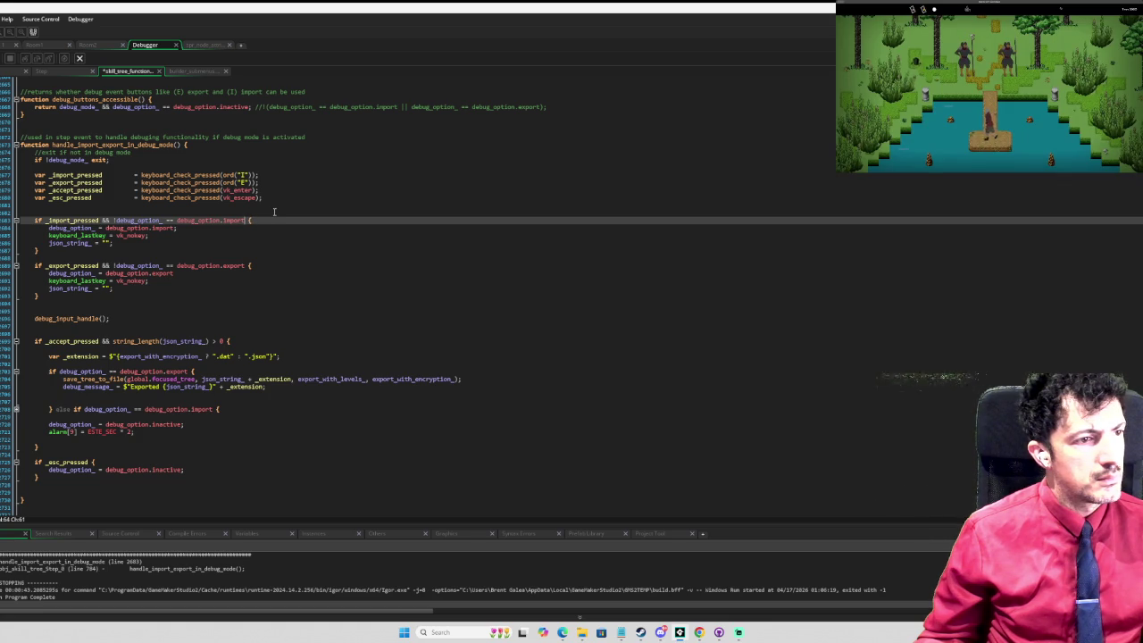
text())
text( && alarm)
text([0] == 0)
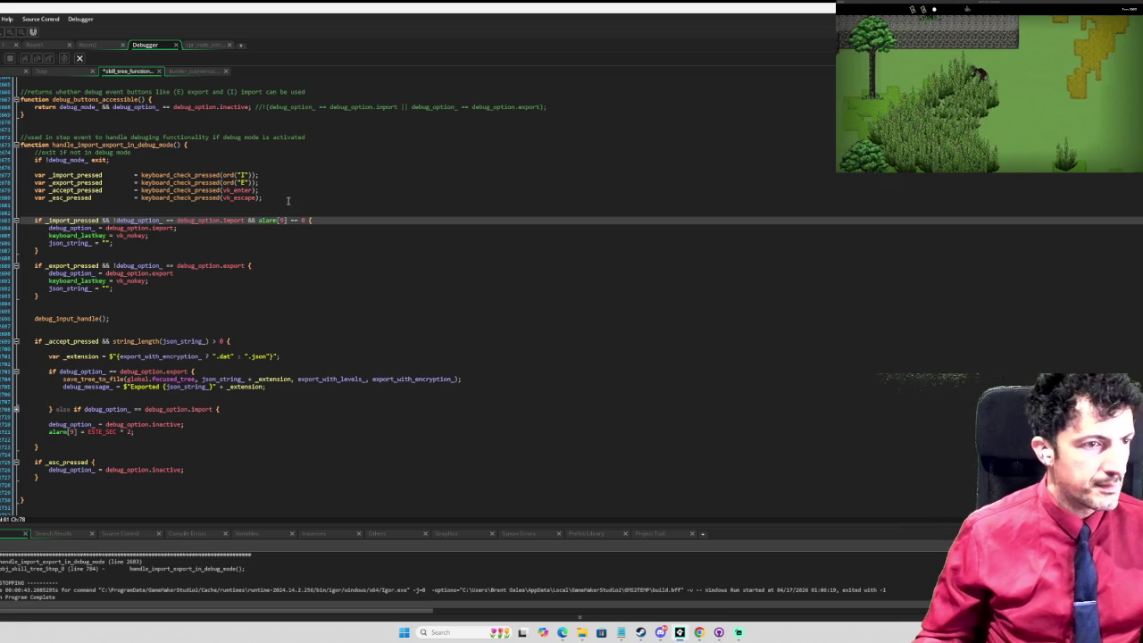
drag(304, 220, 247, 221)
key(ctrl+c)
click(249, 265)
key(ctrl+v)
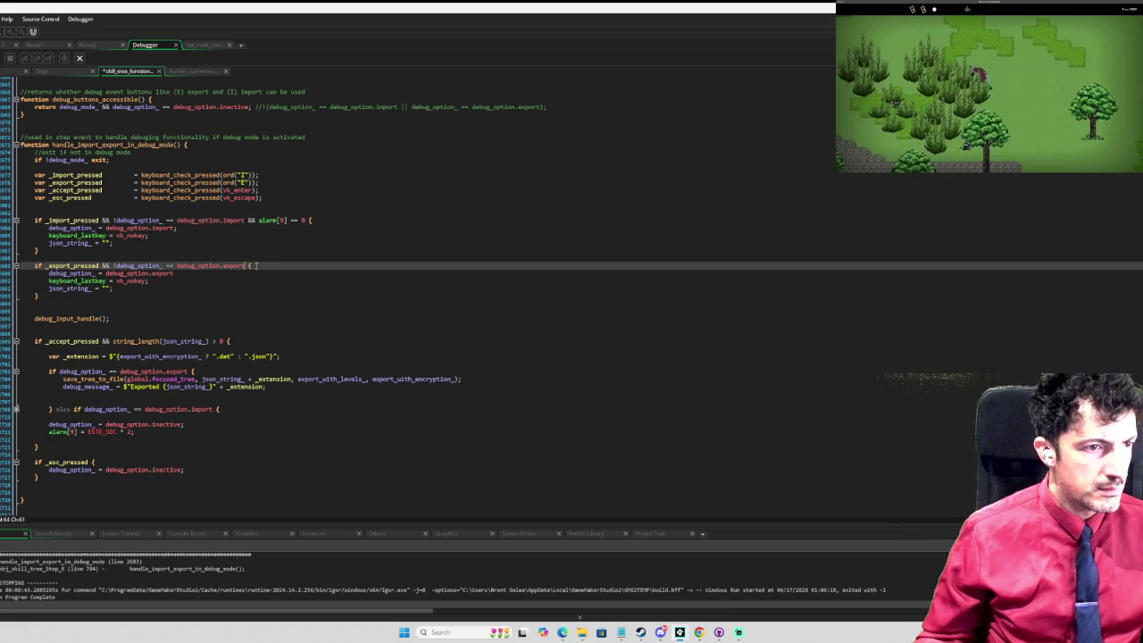
click(367, 251)
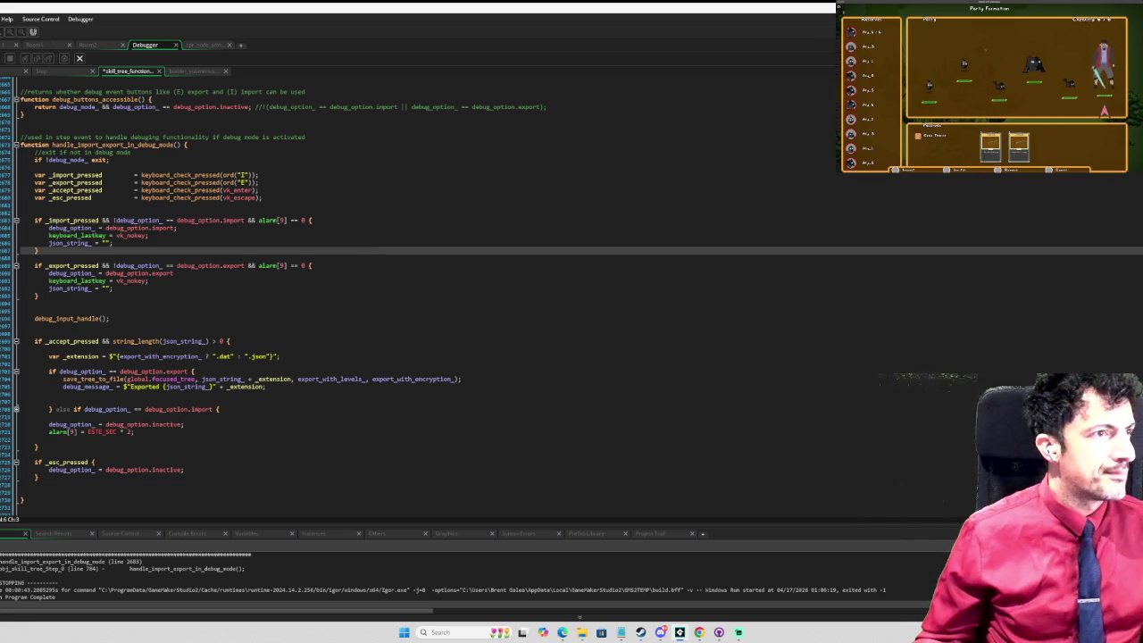
key(F5)
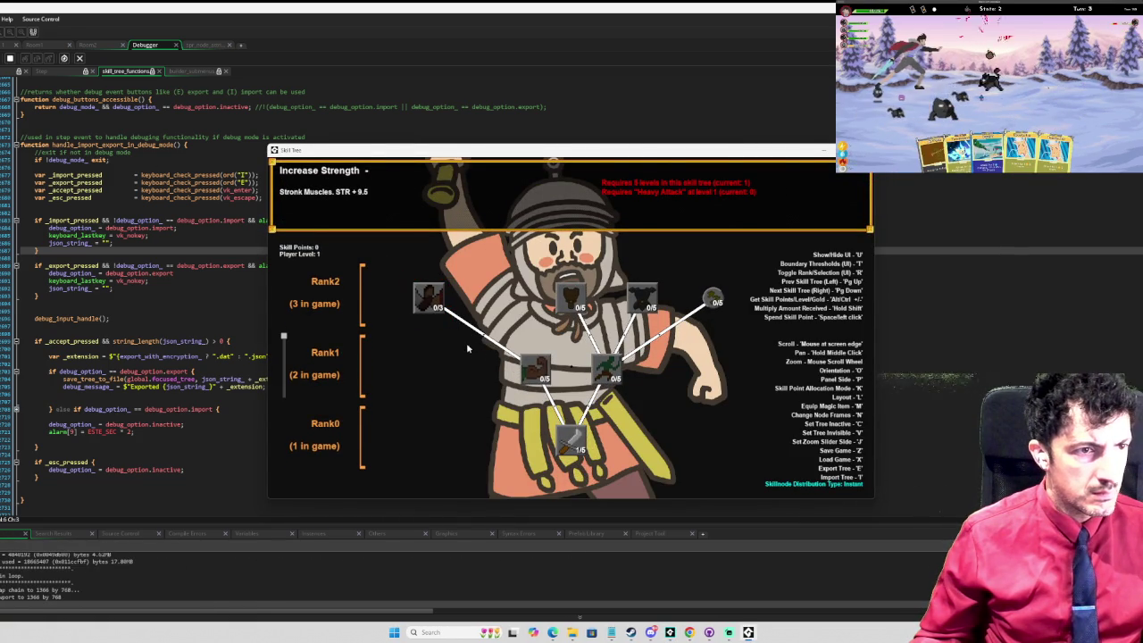
Step: Reposition the Skill Tree window, cycle trees with Page Down/Page Up, and select Heavy Attack
mouse_move(438, 146)
mouse_down()
mouse_move(685, 102)
mouse_move(564, 126)
mouse_up()
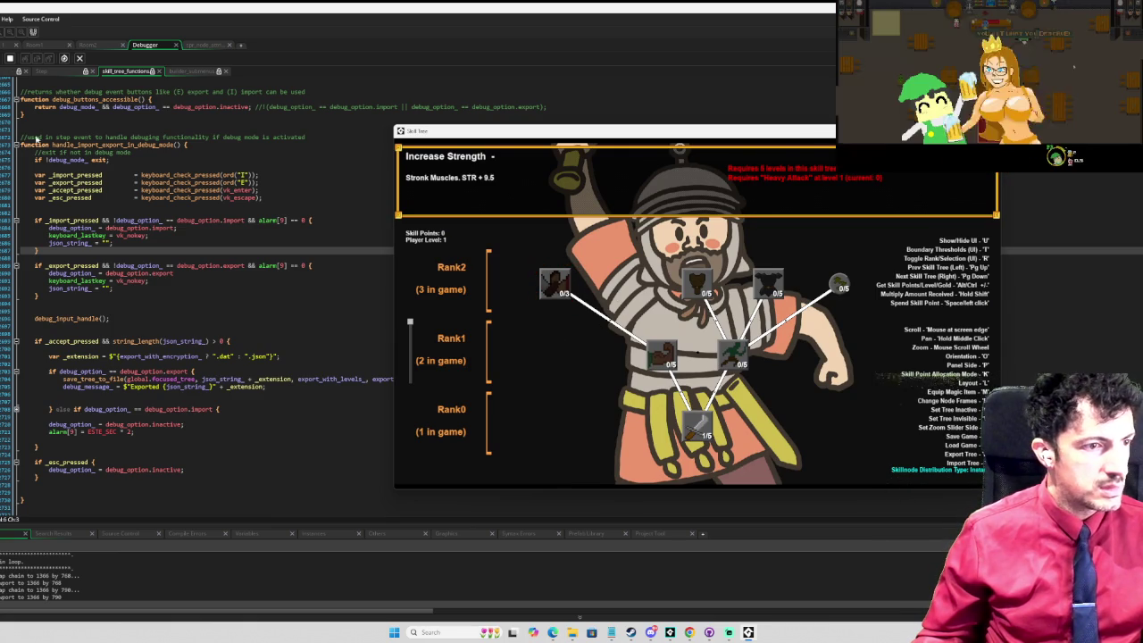
key(Page_Down)
key(Page_Up)
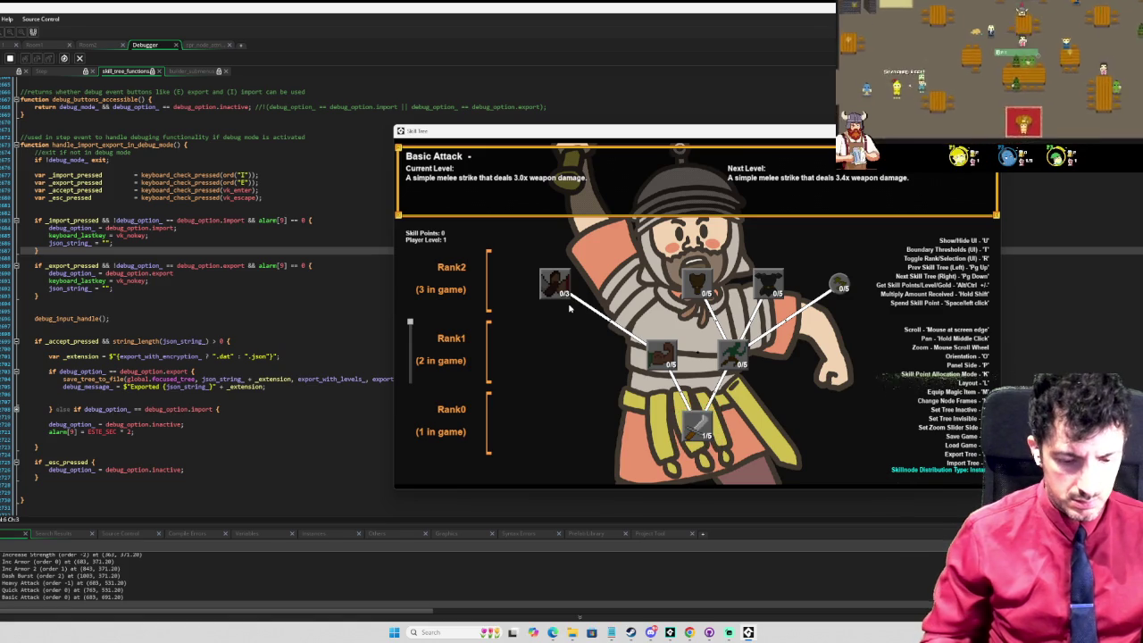
key(Up)
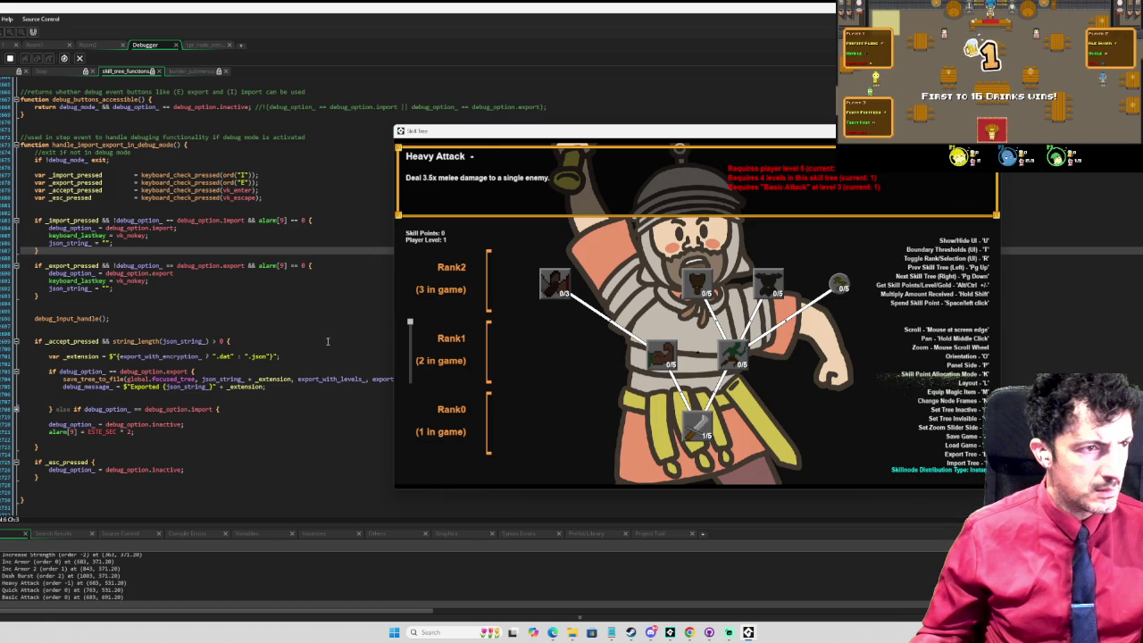
Step: Break in the import/export handler, step through its lines, resume, then stop the game
click(227, 302)
click(7, 159)
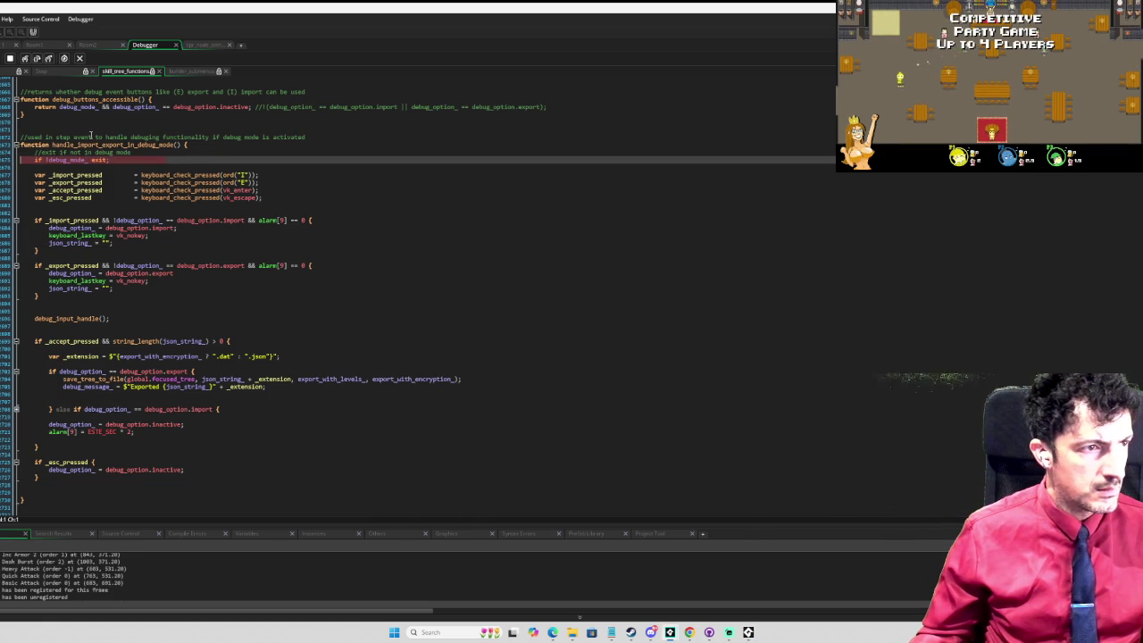
click(38, 59)
click(39, 58)
click(38, 59)
click(38, 59)
click(38, 58)
click(38, 59)
click(39, 59)
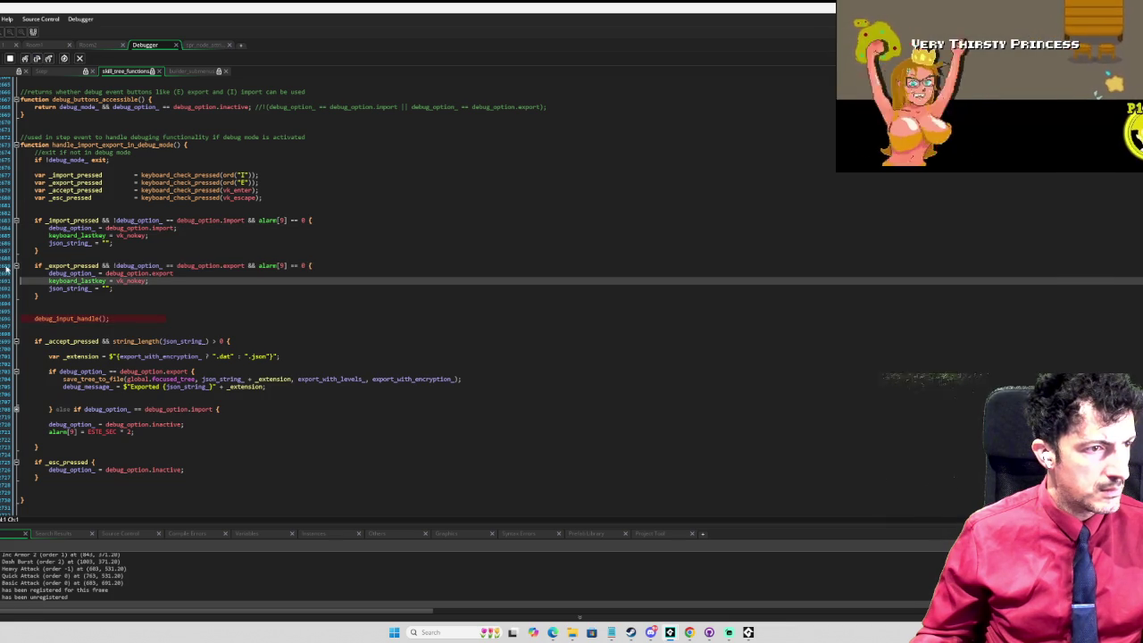
click(21, 152)
key(F5)
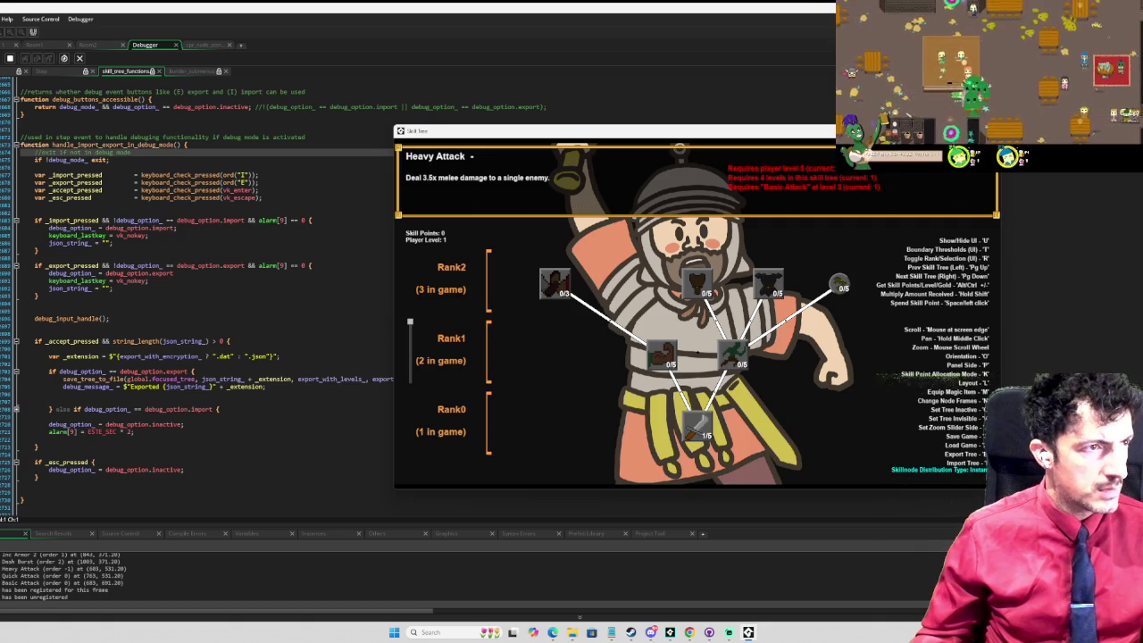
click(301, 220)
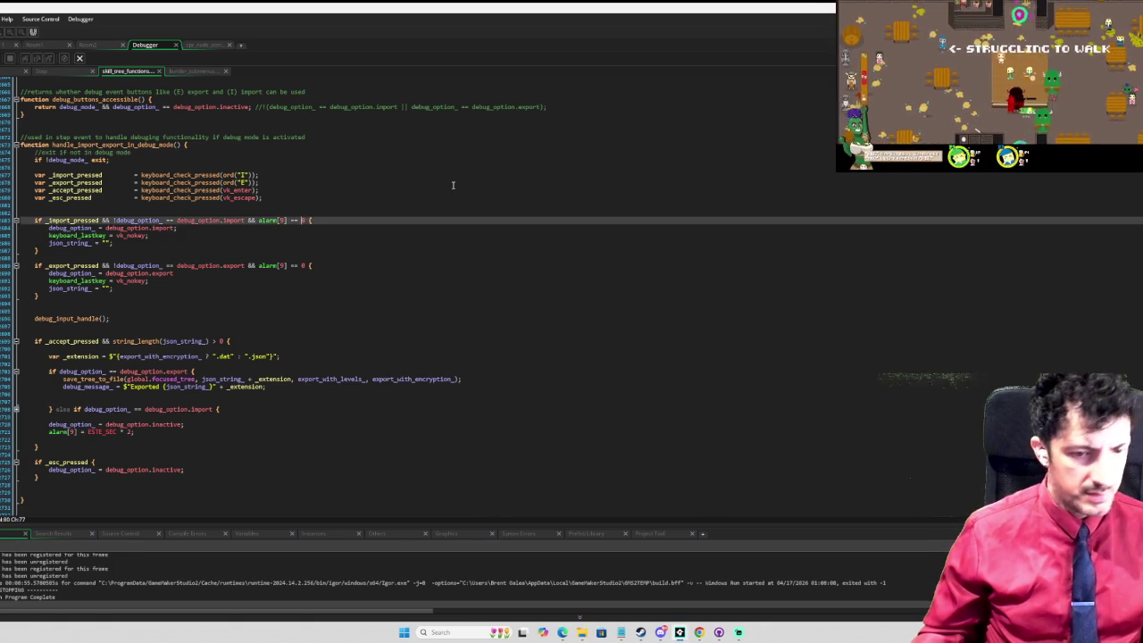
Step: Change the import and export conditions from alarm[9] == 0 to alarm[9] < 0, then rerun the game
text(-1)
key(Down)
key(Down)
key(Down)
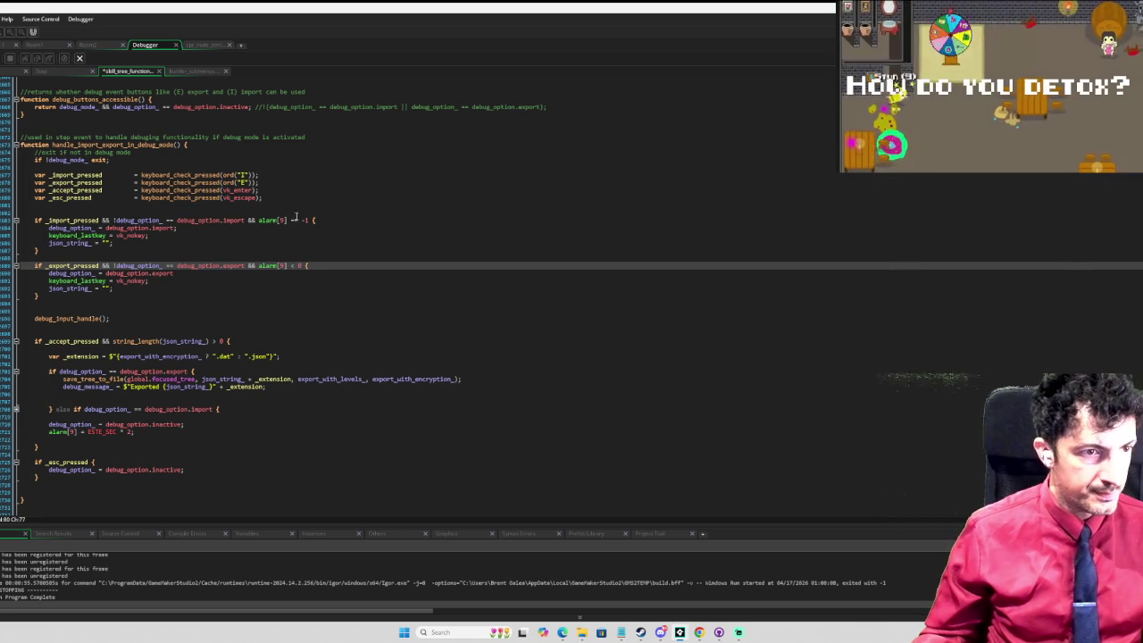
drag(309, 219, 288, 221)
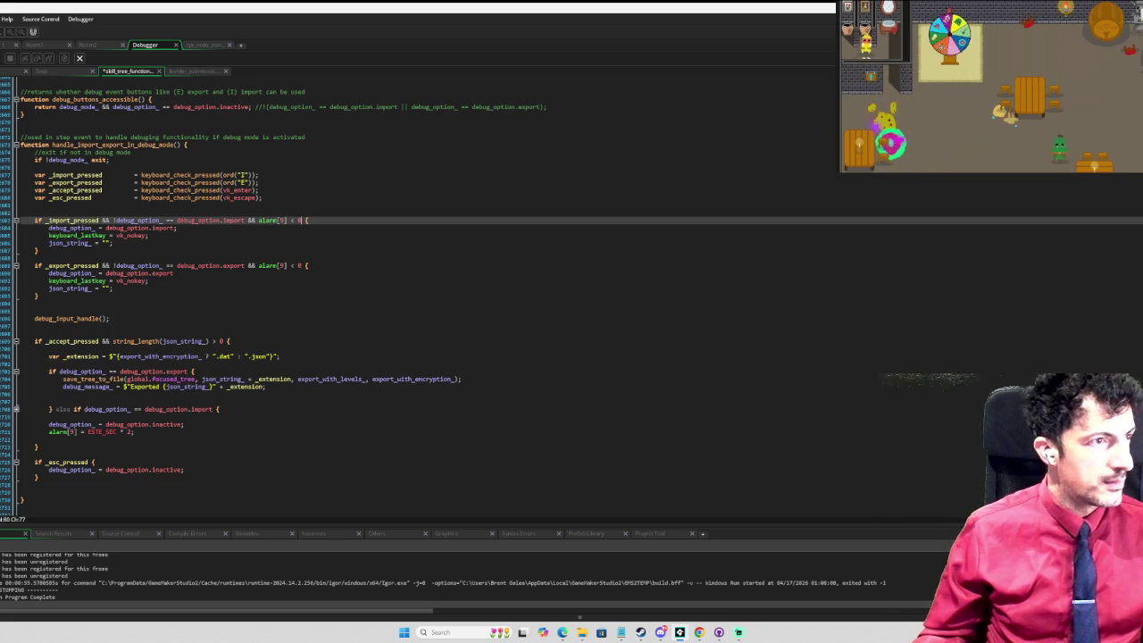
key(F5)
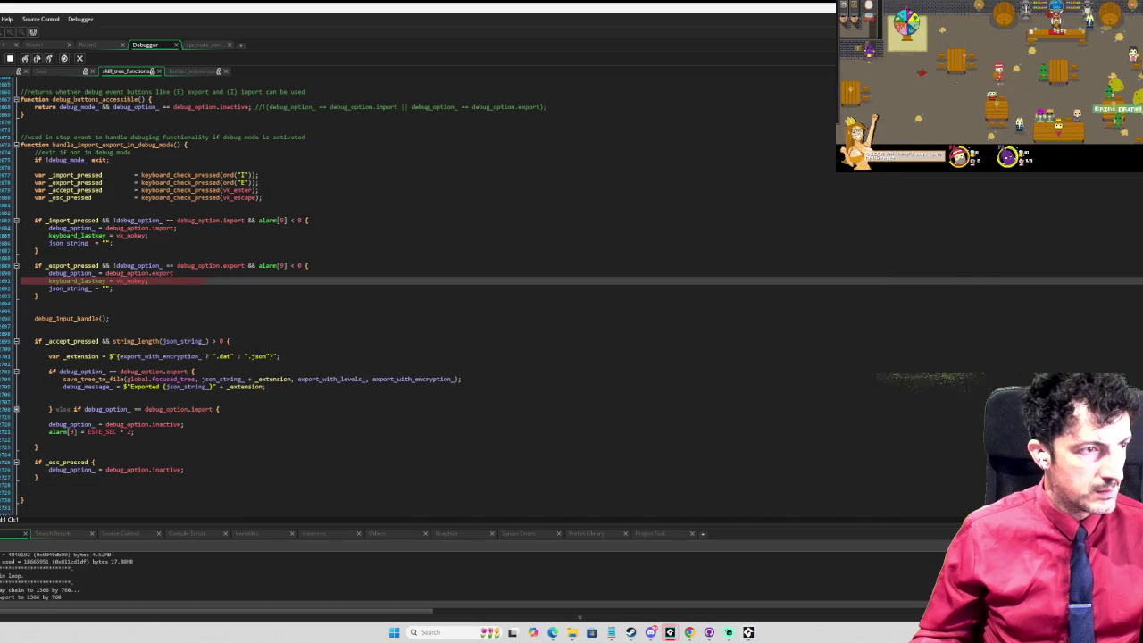
Step: Resume the game, open the export filename prompt, type and edit a test filename, then dismiss it
key(F5)
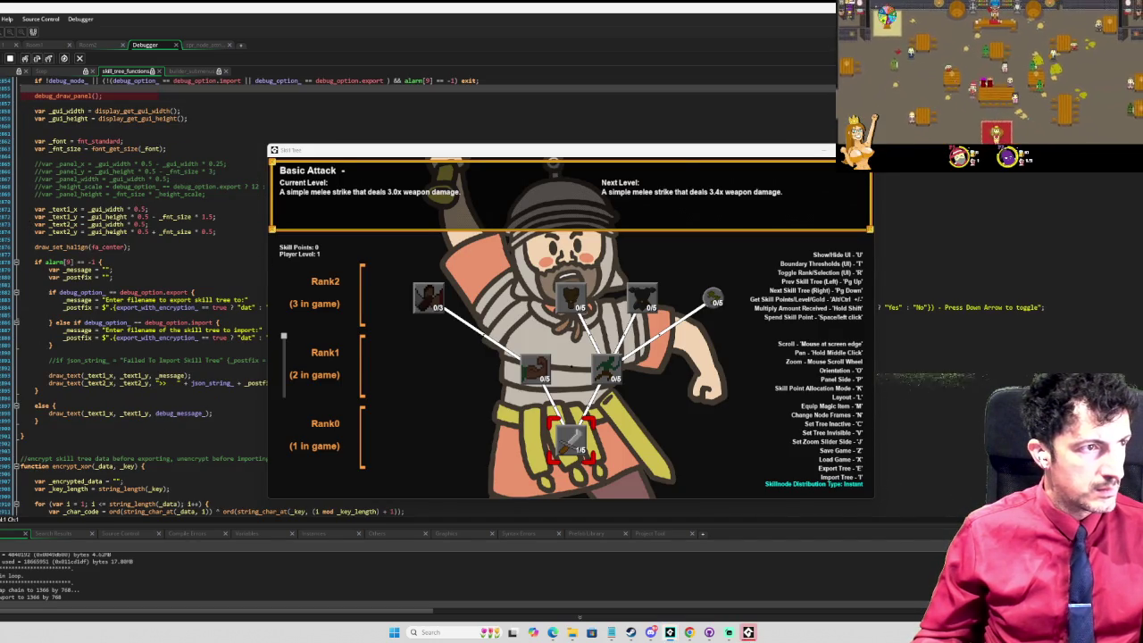
key(e)
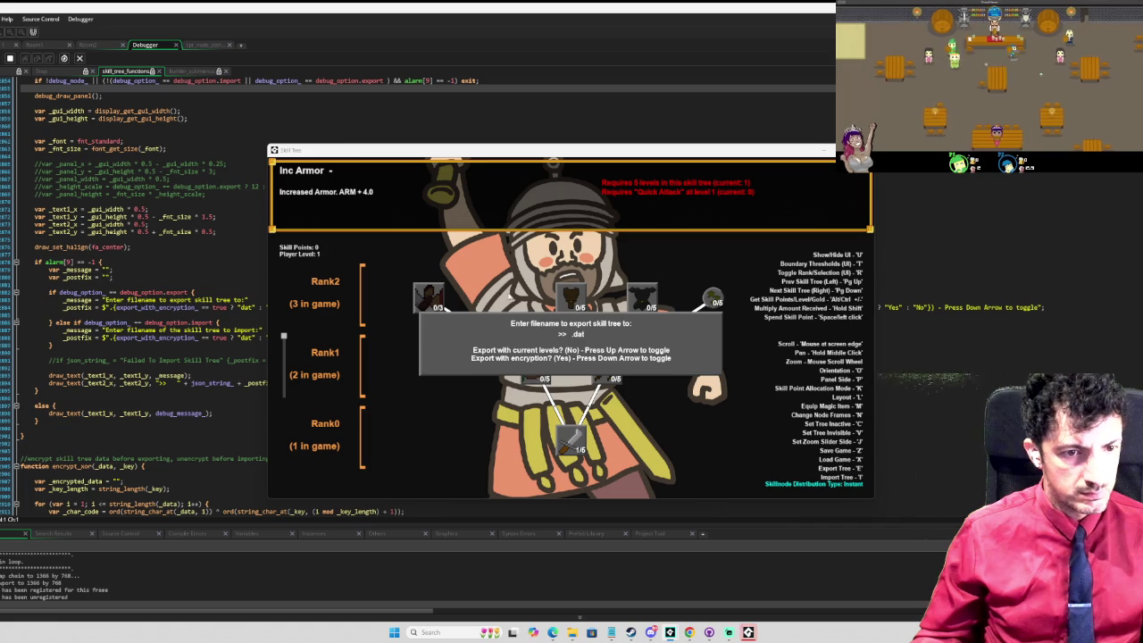
text(sdaswsa)
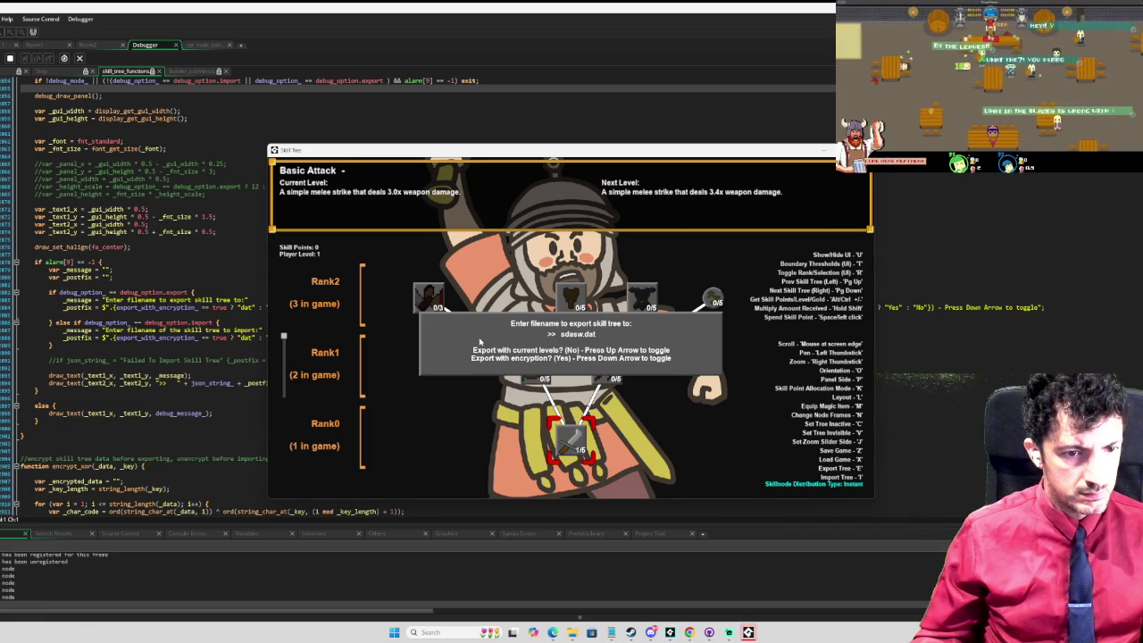
text(qwedfasd)
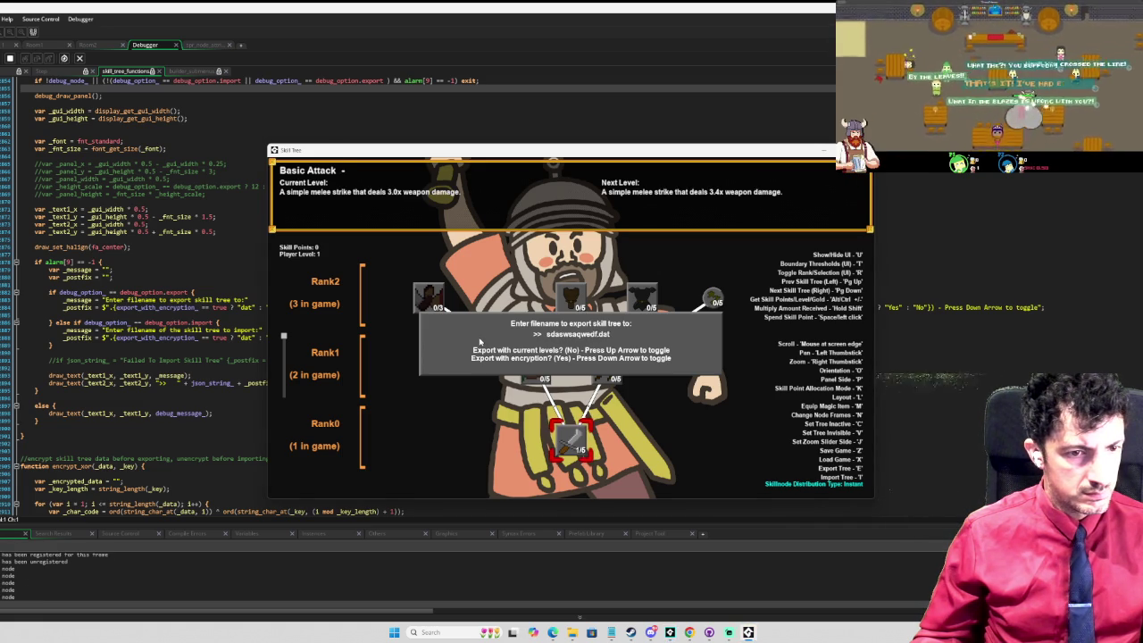
text(weqwedfedsa)
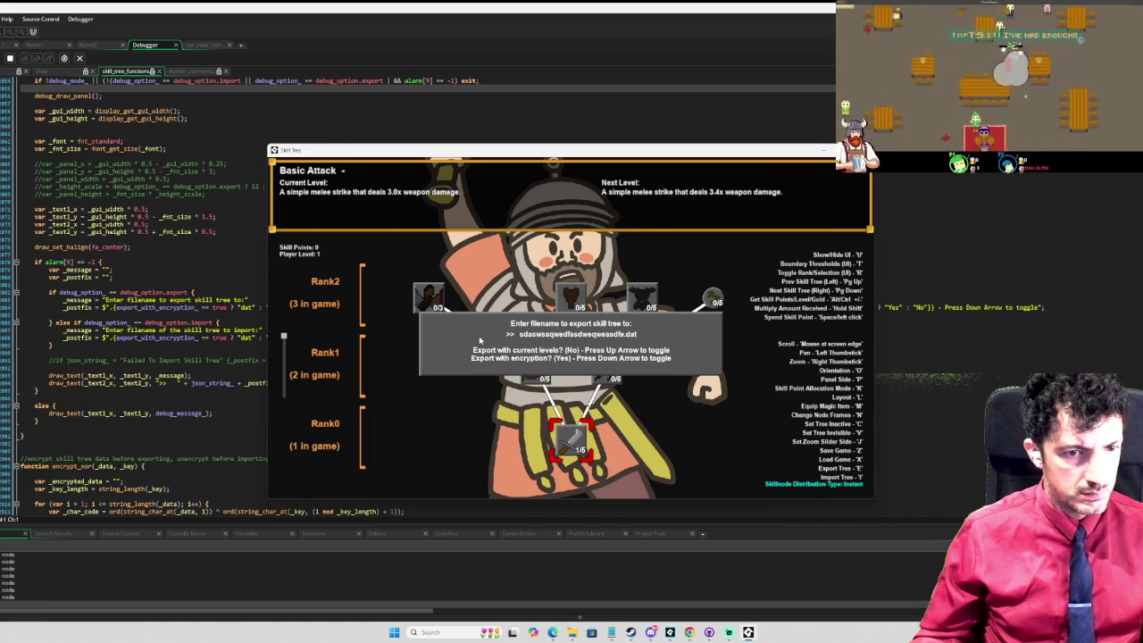
text(da)
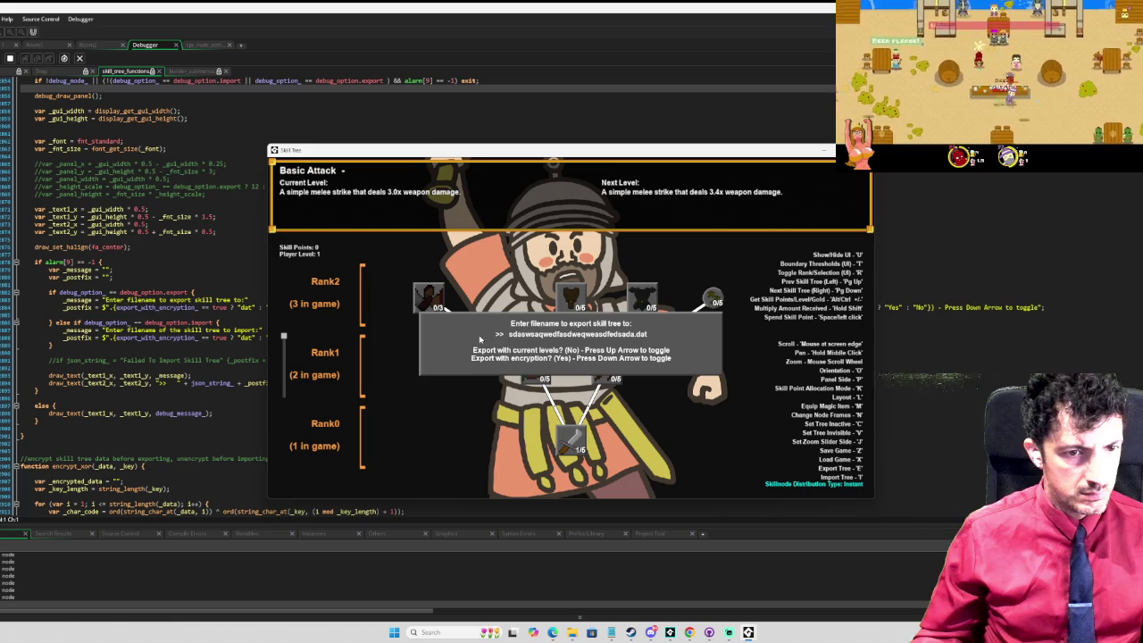
key(BackSpace)
key(BackSpace)
key(BackSpace)
key(BackSpace)
key(BackSpace)
key(BackSpace)
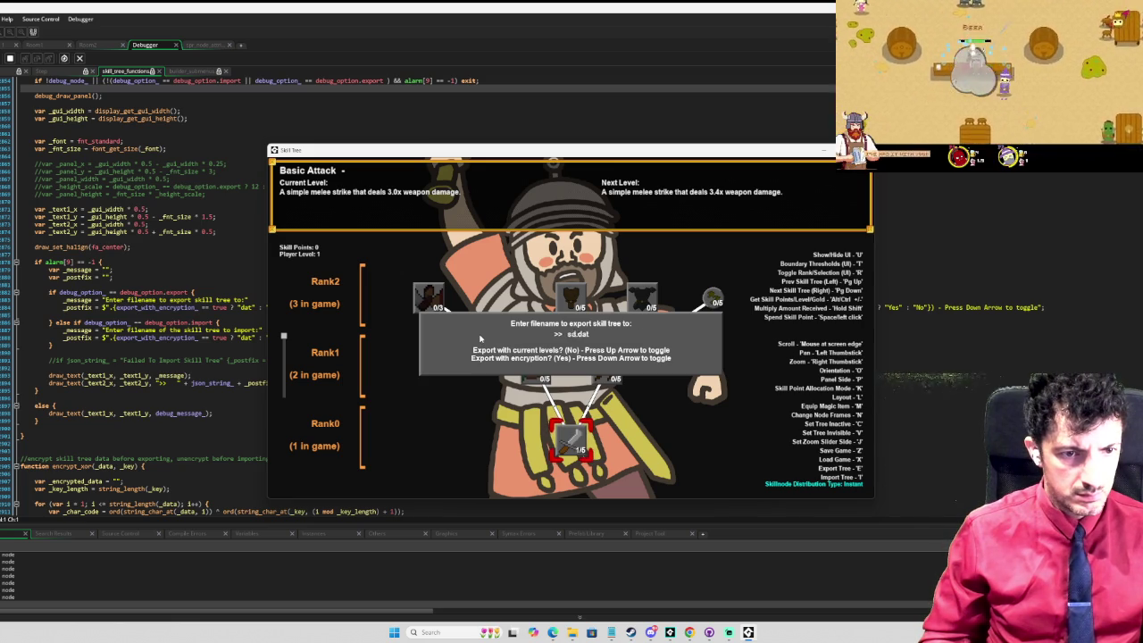
text(mxcmkvnsnjbweiuhdowqjdkmxckhsb)
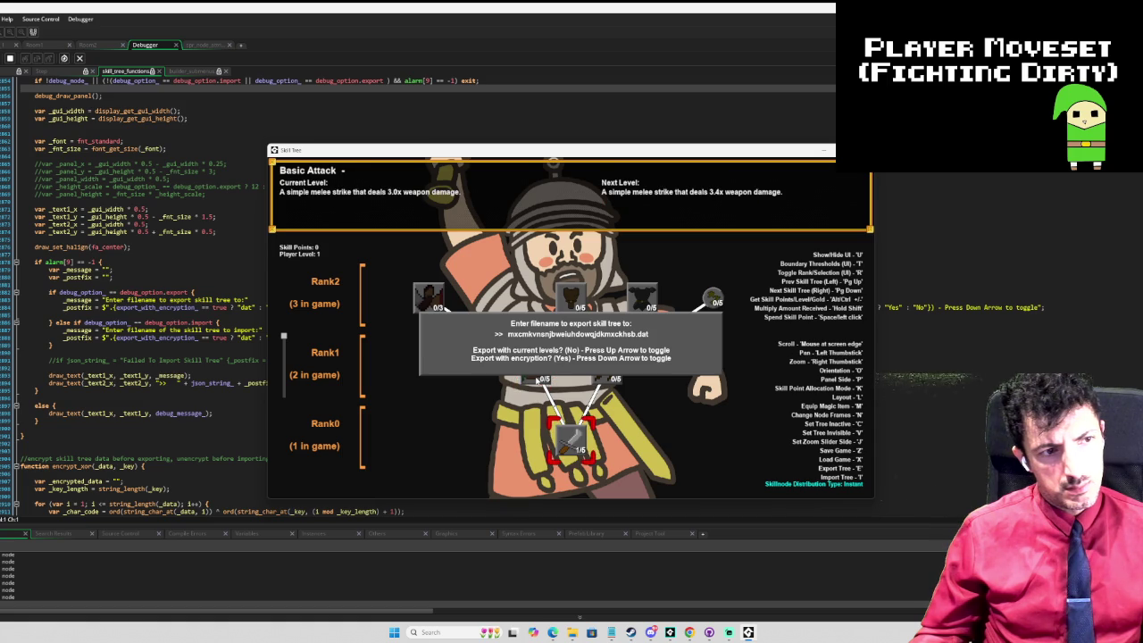
key(Return)
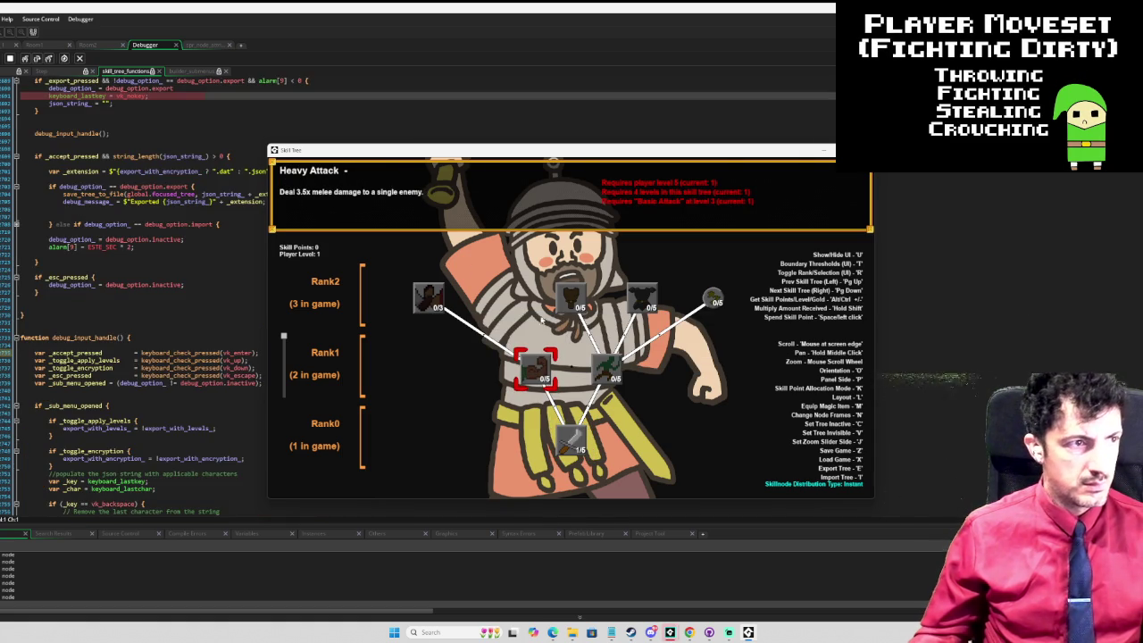
scroll(6, 124, up, 3)
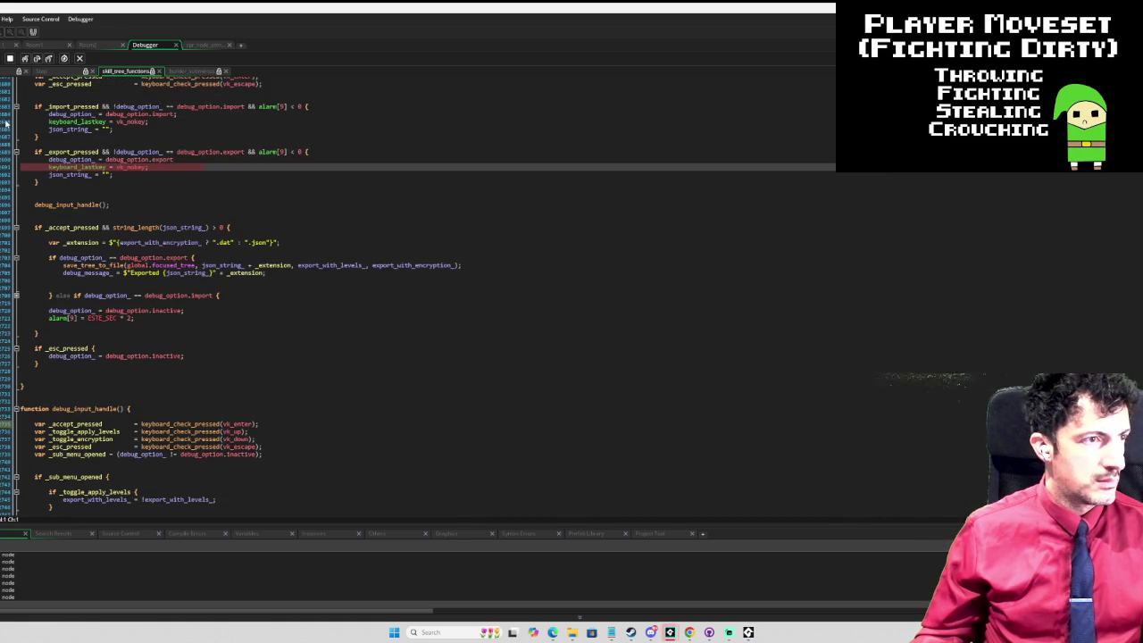
Step: Resume from the breakpoint, drag the Skill Tree window right, and return to the handler code
key(F5)
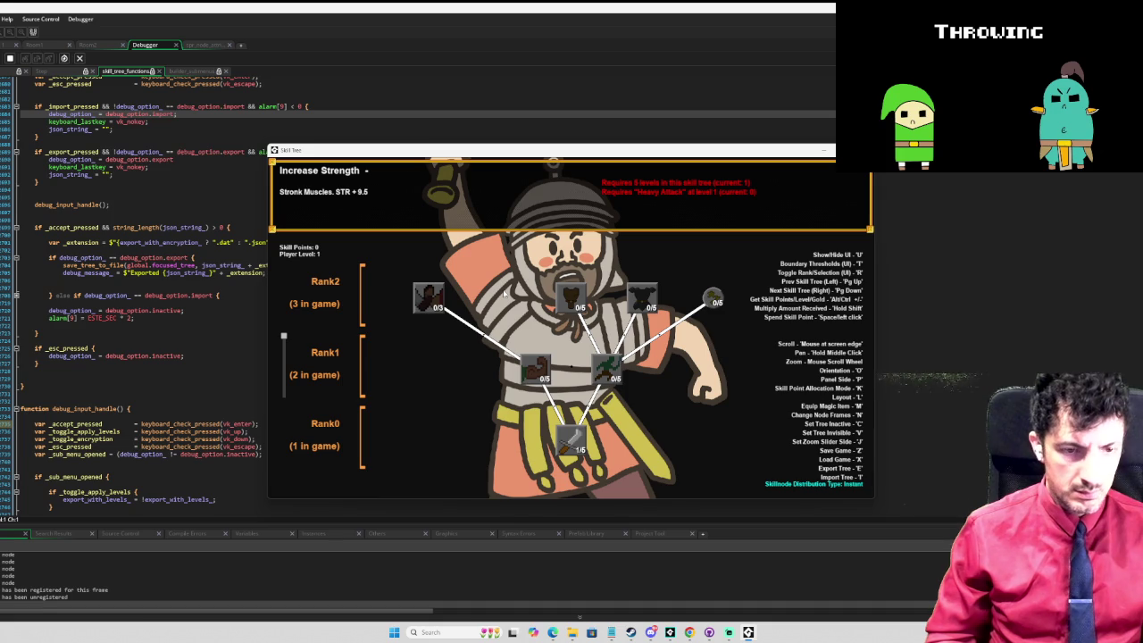
mouse_move(530, 375)
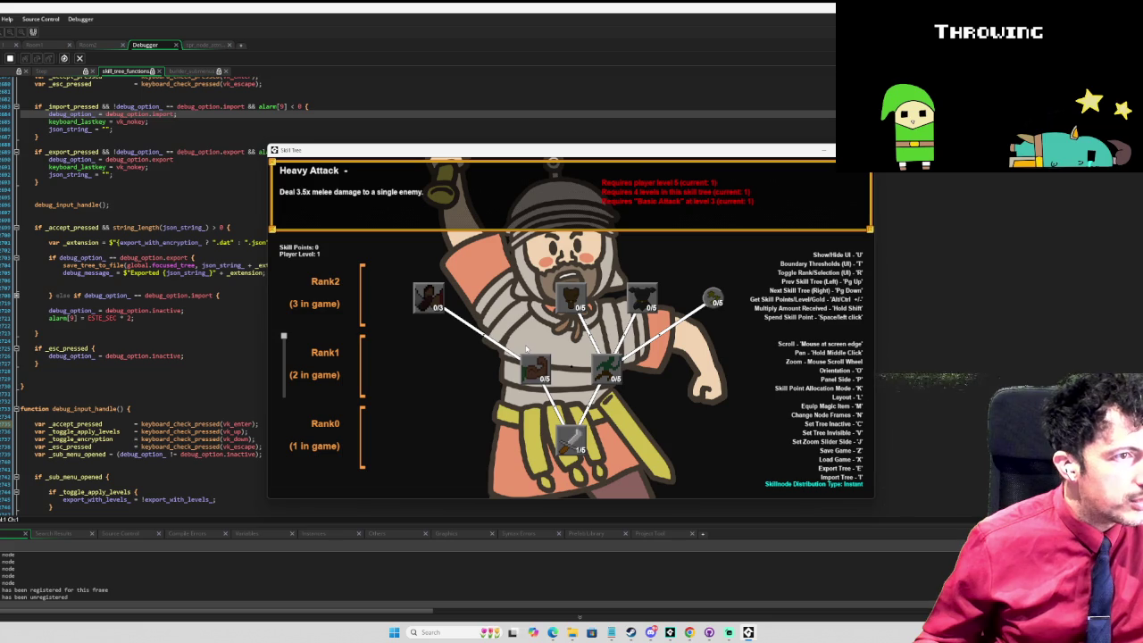
scroll(213, 250, up, 2)
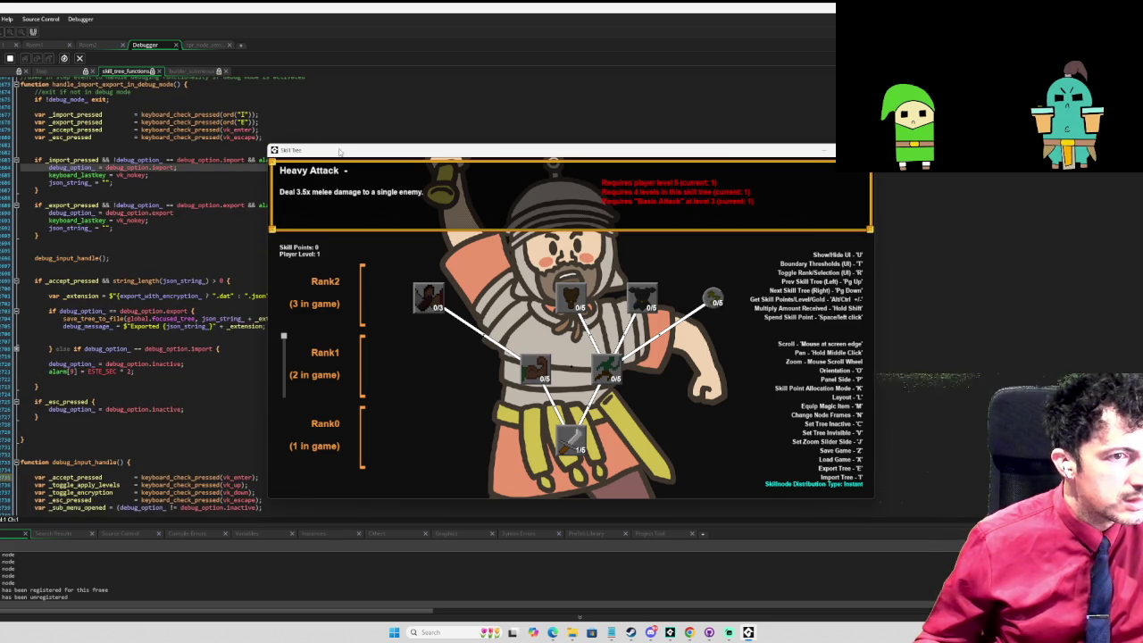
drag(339, 151, 456, 145)
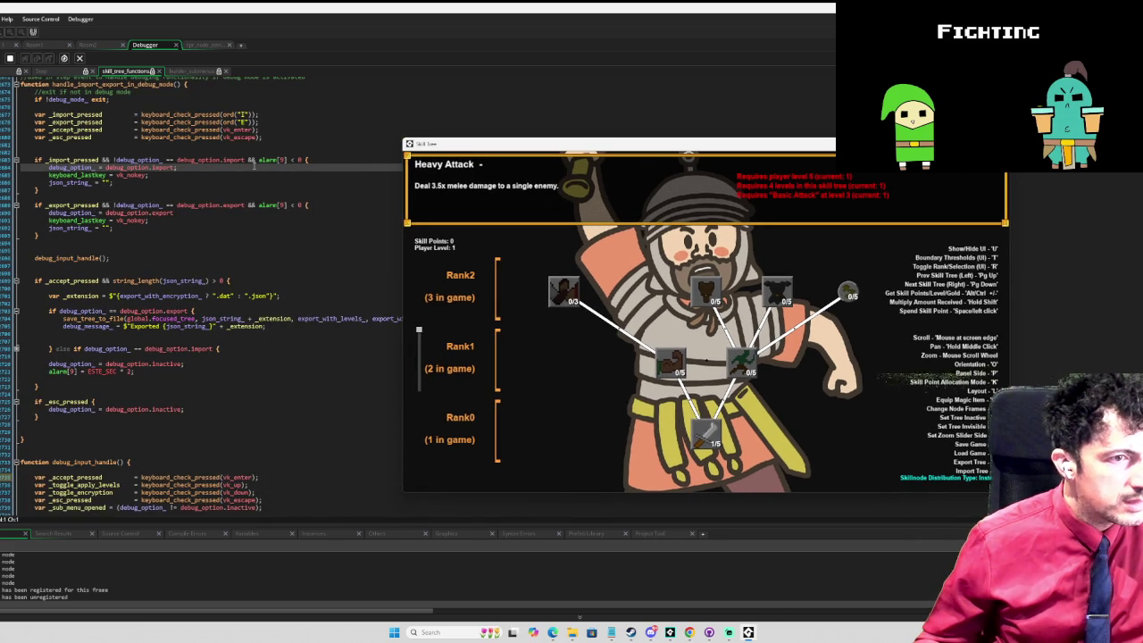
key(Escape)
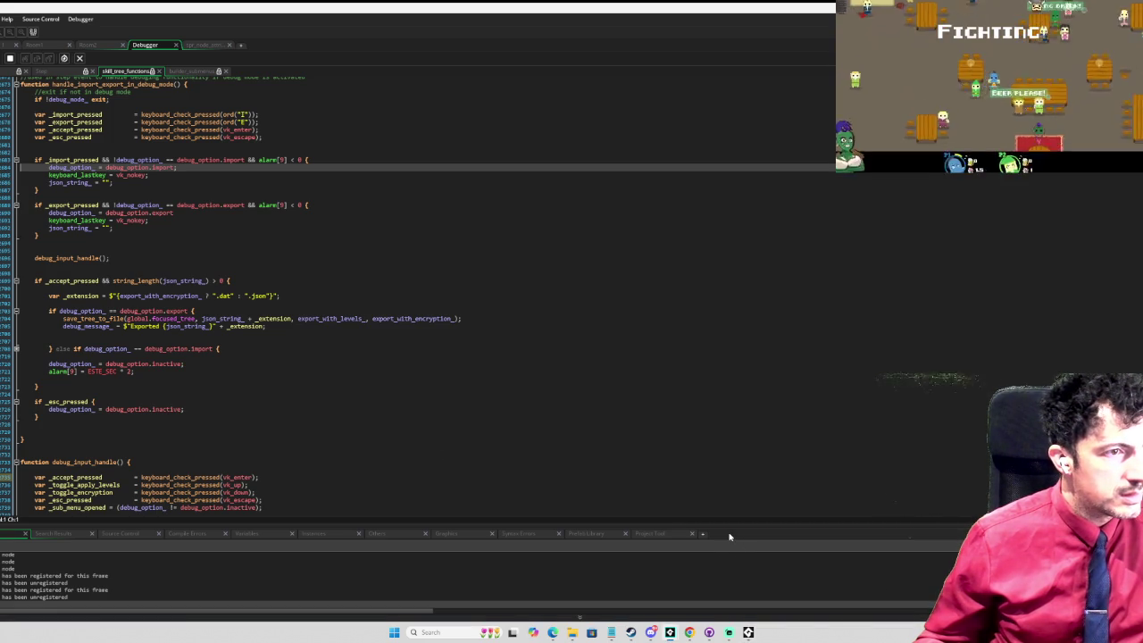
Step: Bring the Skill Tree game to front and test opening and dismissing the export prompt
click(748, 632)
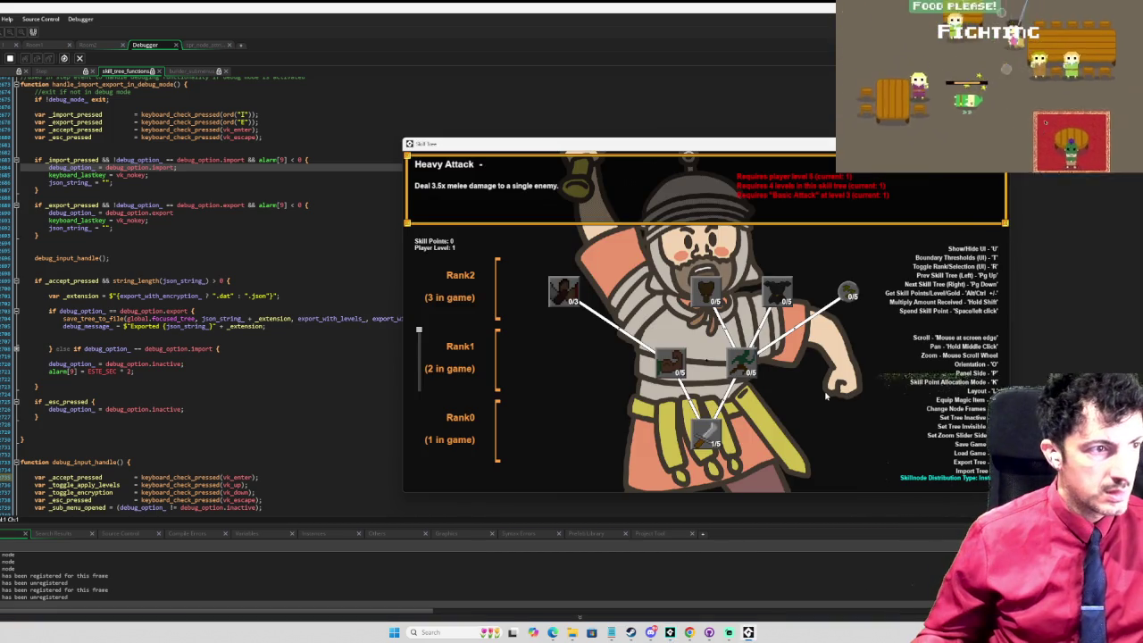
click(2, 221)
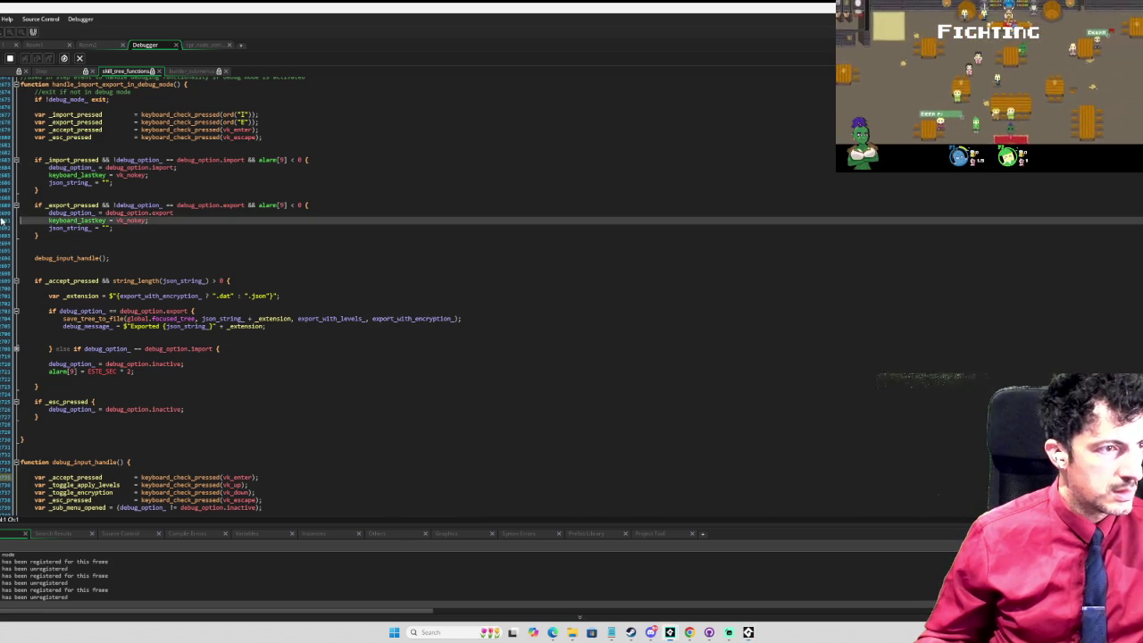
click(748, 632)
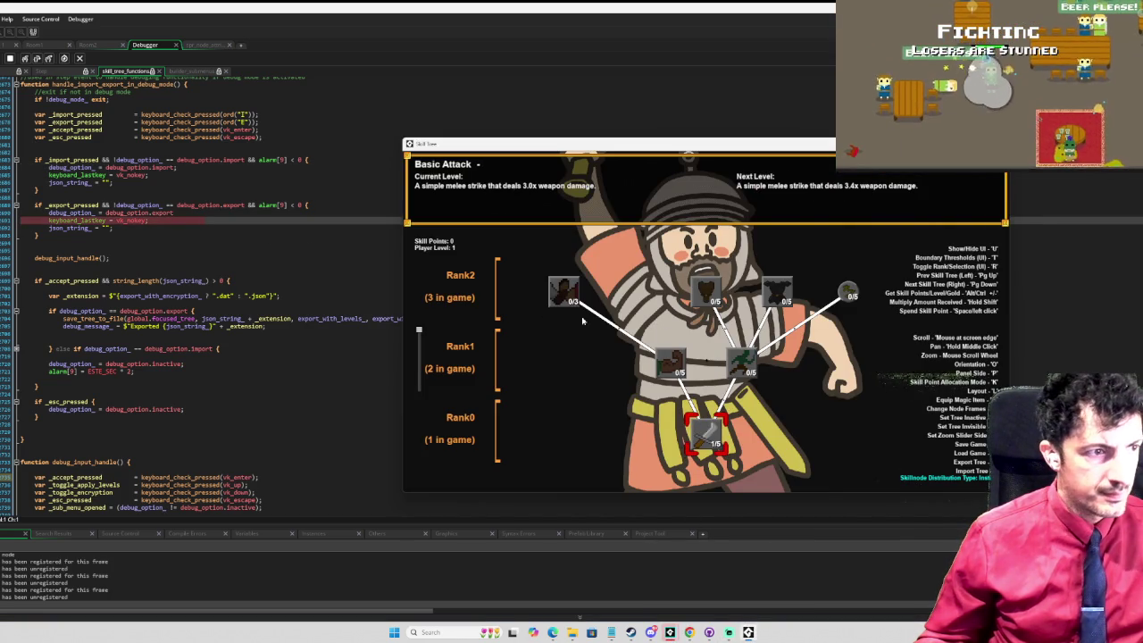
key(e)
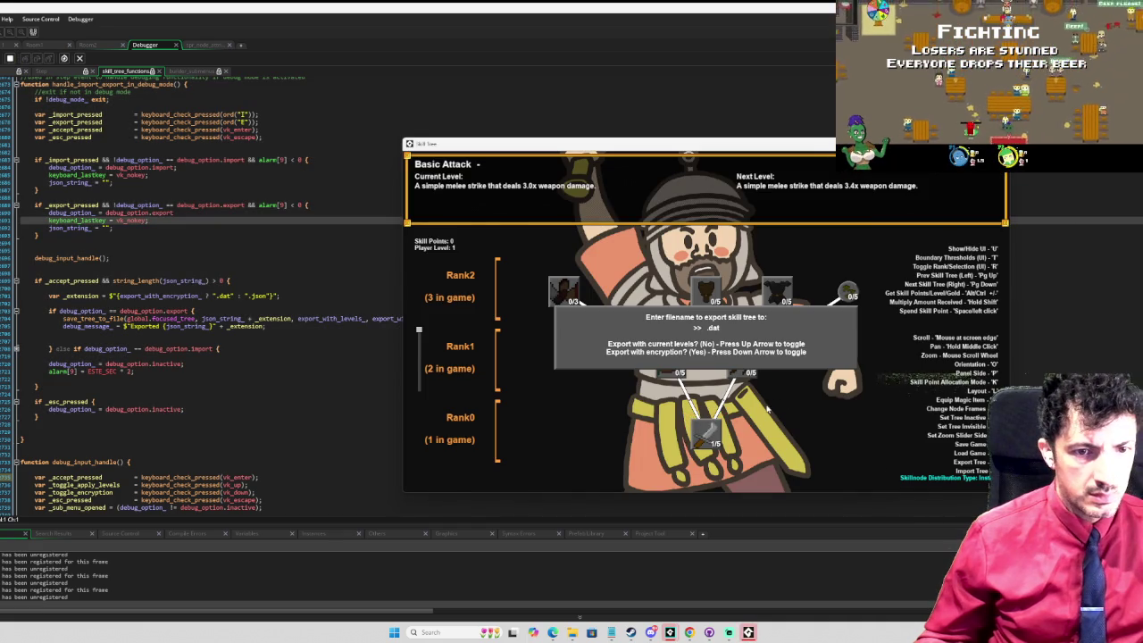
key(Escape)
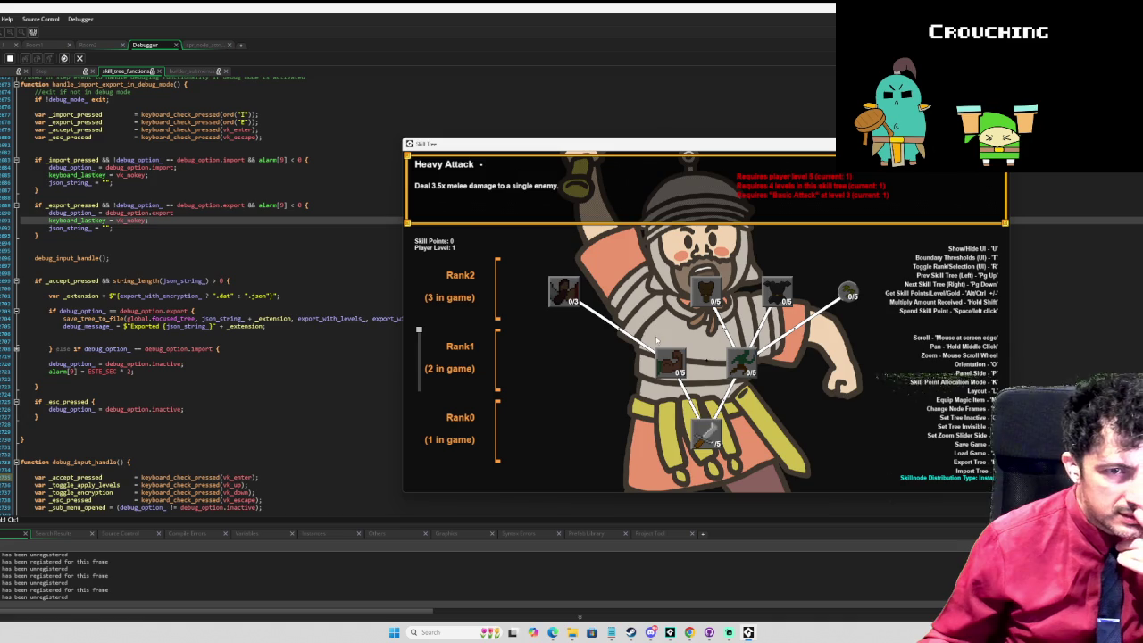
Step: Toggle the tree orientation horizontal and back, reopen and close the export prompt, then stop the game
key(o)
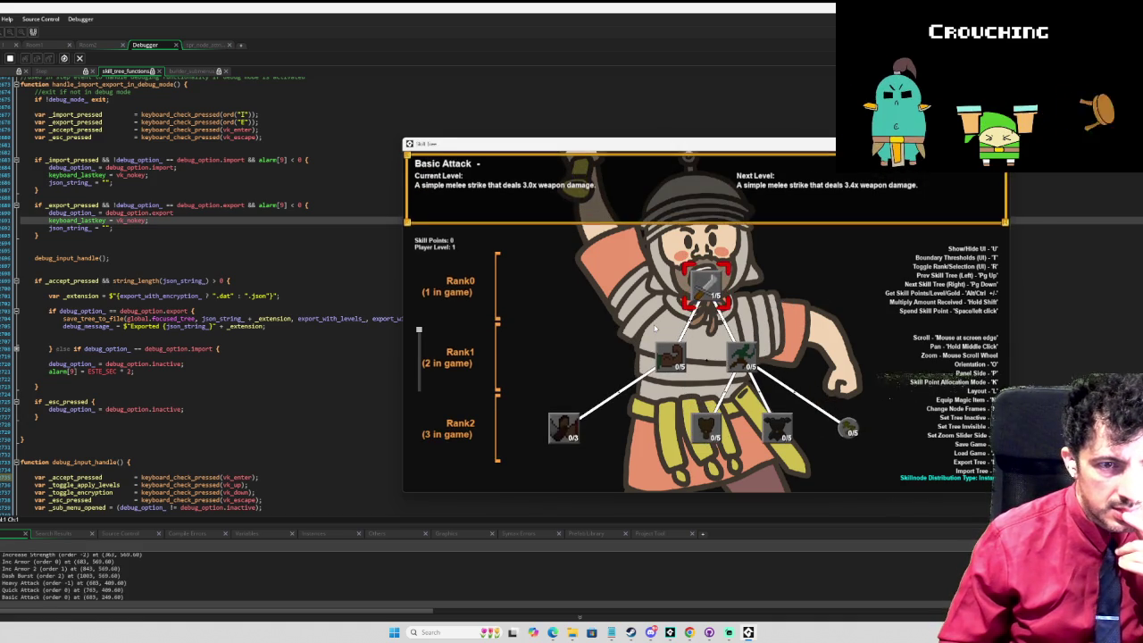
key(o)
key(o)
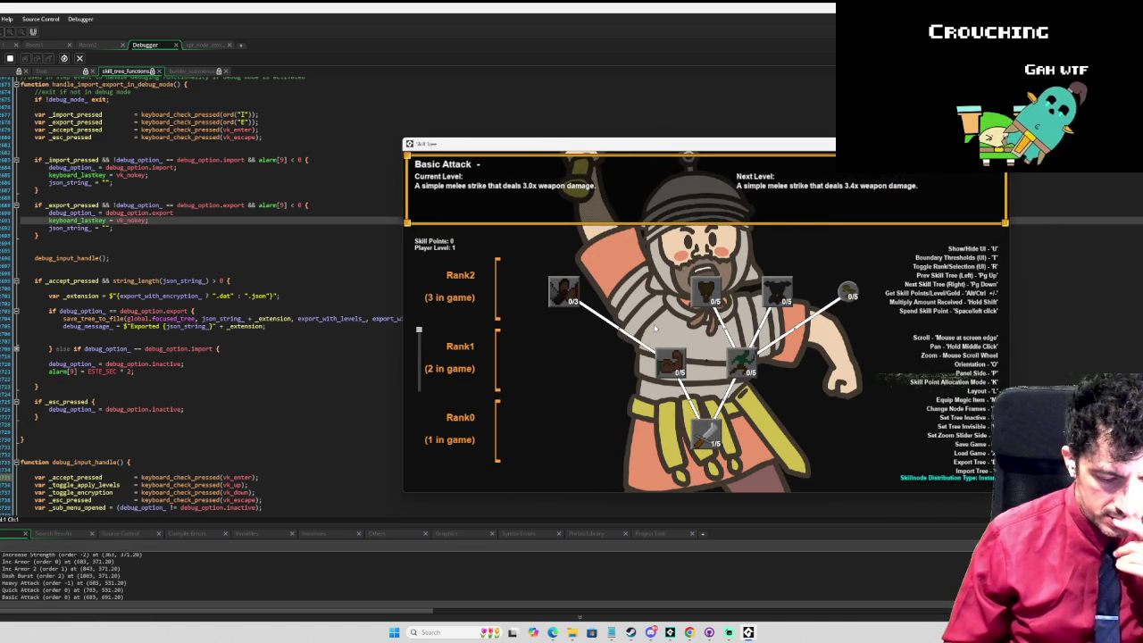
key(e)
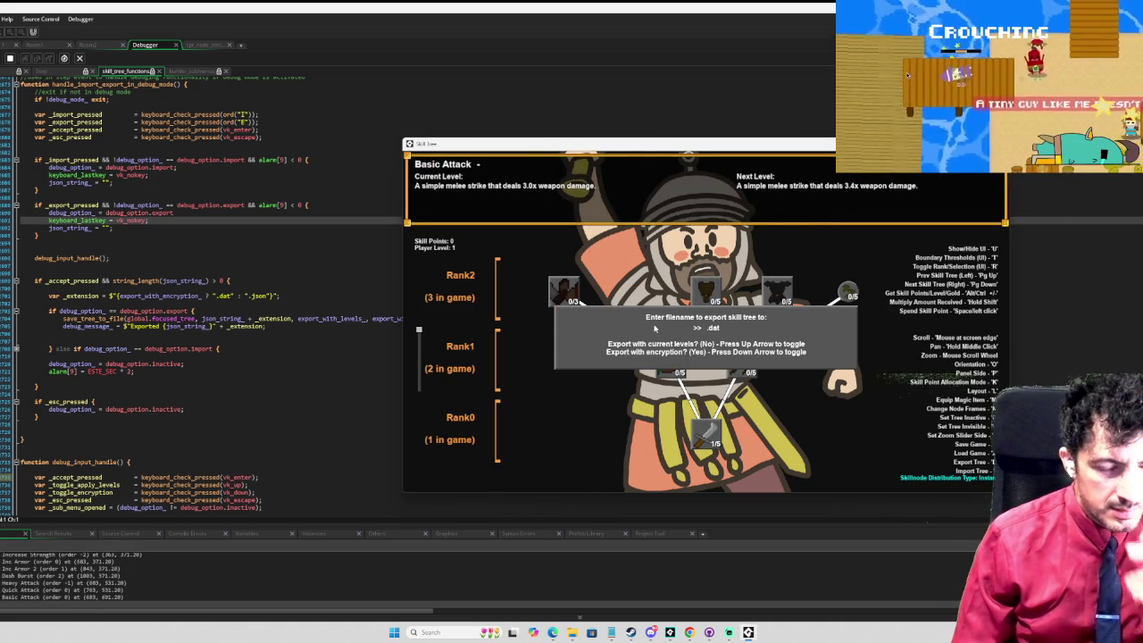
key(Return)
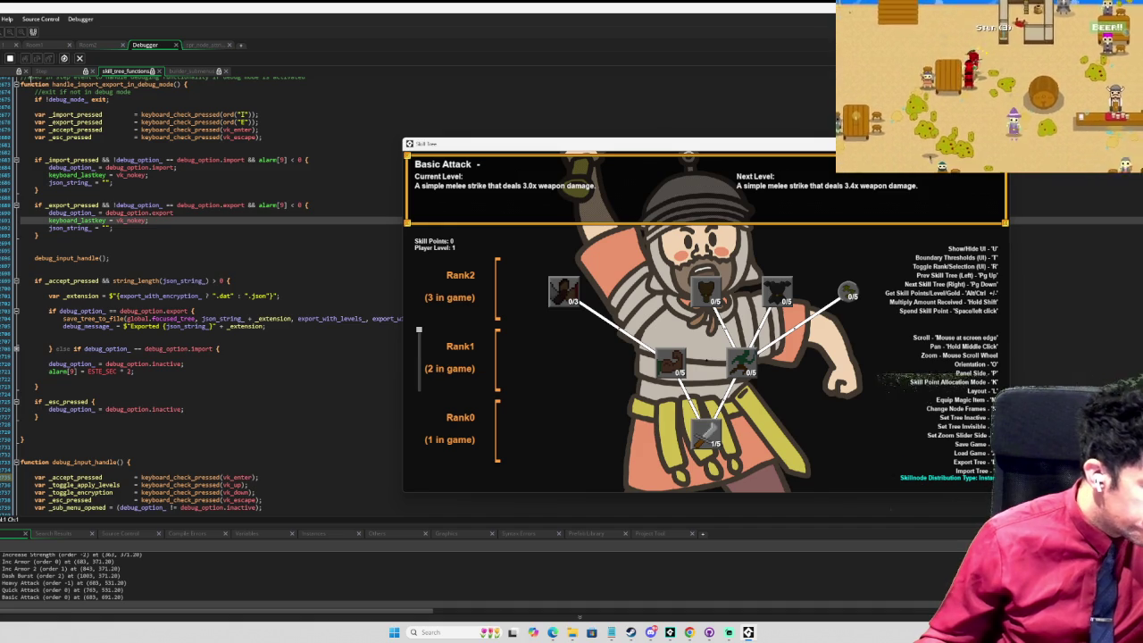
click(10, 58)
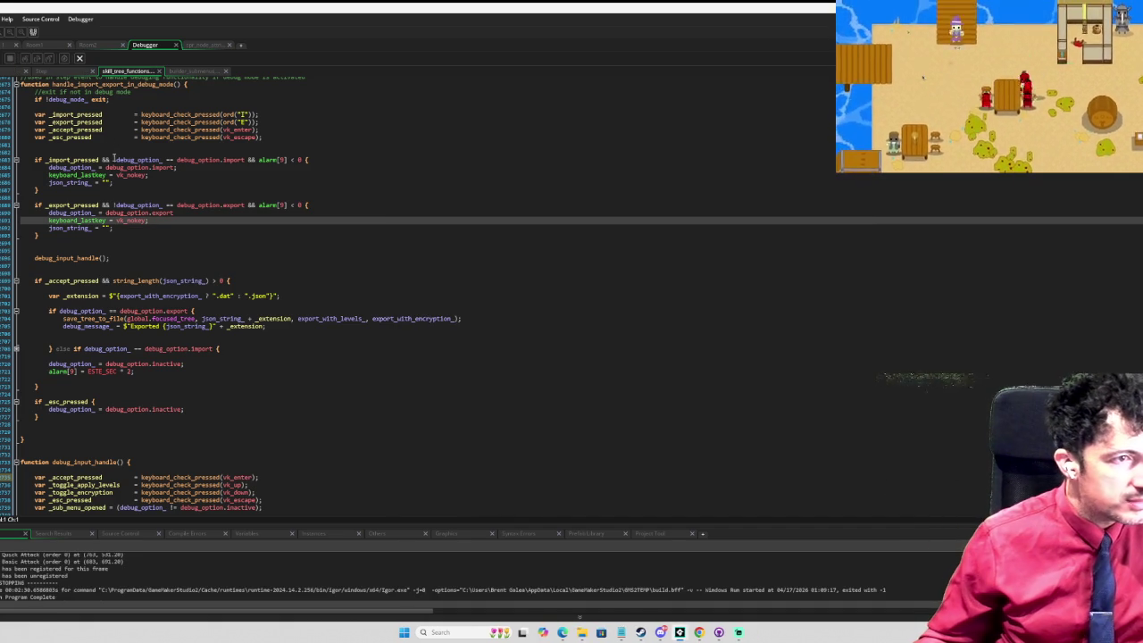
Step: Split the _import_pressed condition on line 687 into a nested if, removing the leftover &&
click(114, 160)
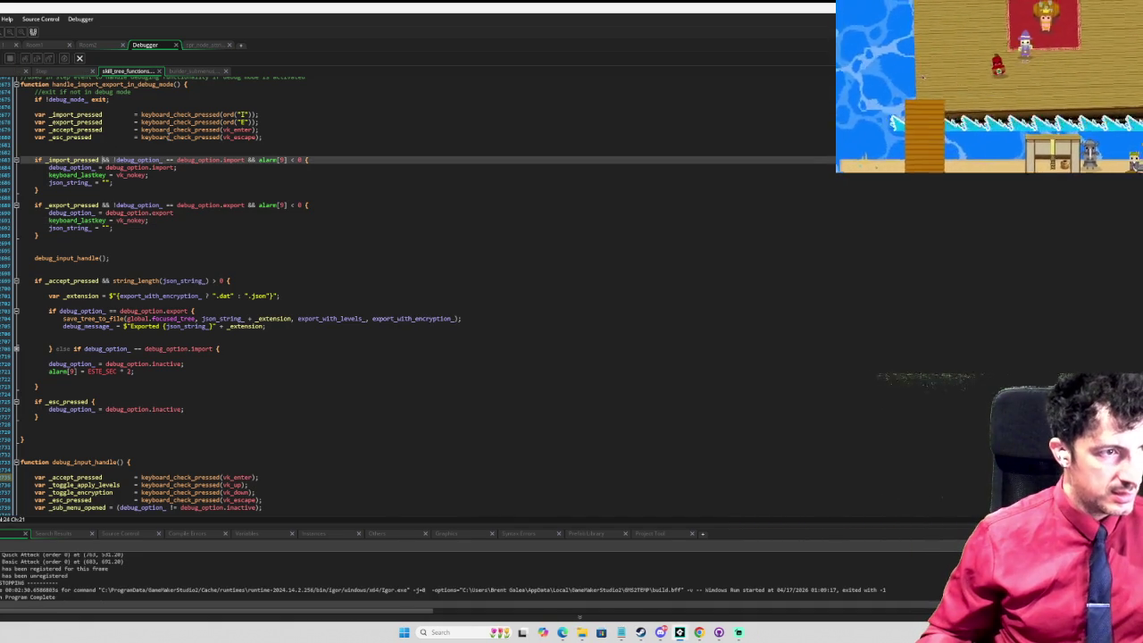
key(Return)
key(Tab)
key(Tab)
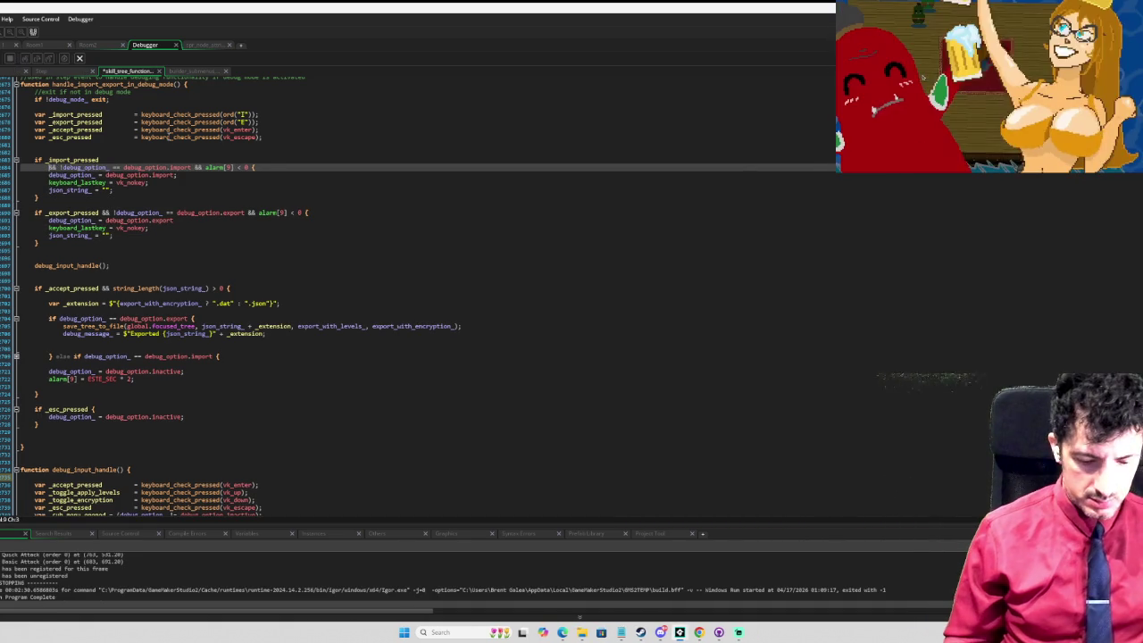
text(if)
key(Escape)
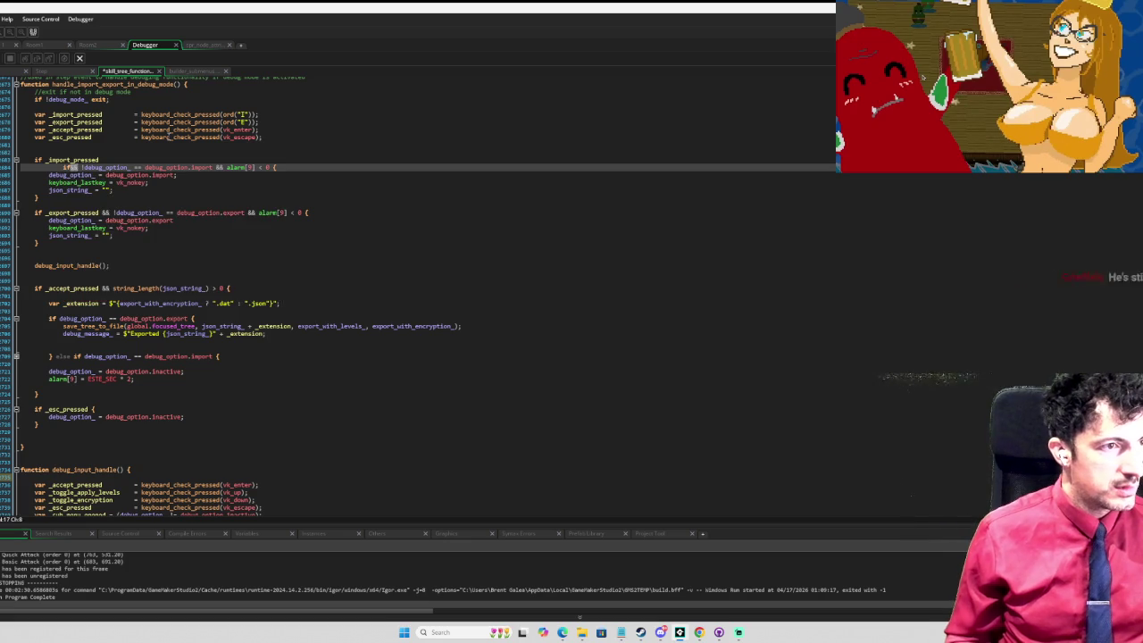
key(Delete)
key(Delete)
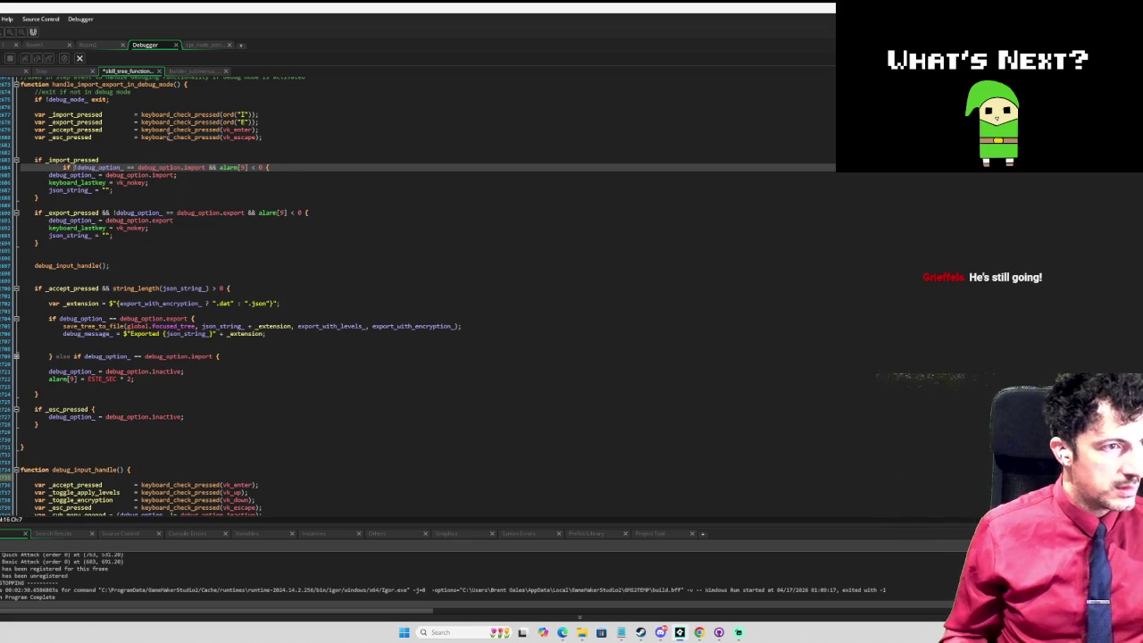
click(34, 159)
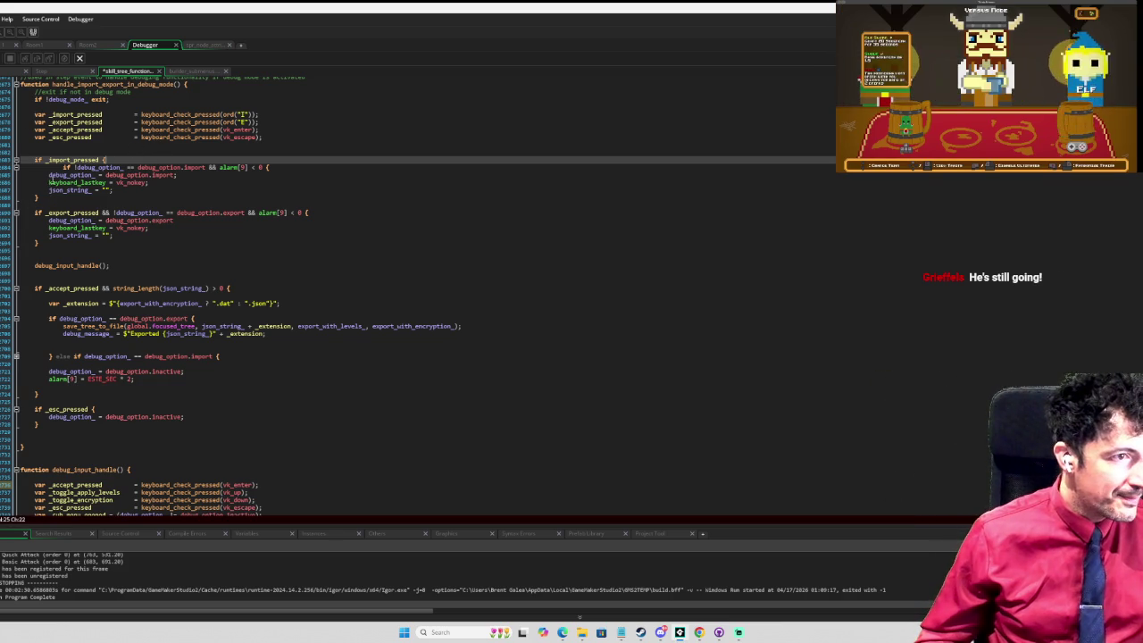
Step: Indent the three import-block lines, add a closing brace, and run the game again
drag(49, 175, 142, 195)
key(Tab)
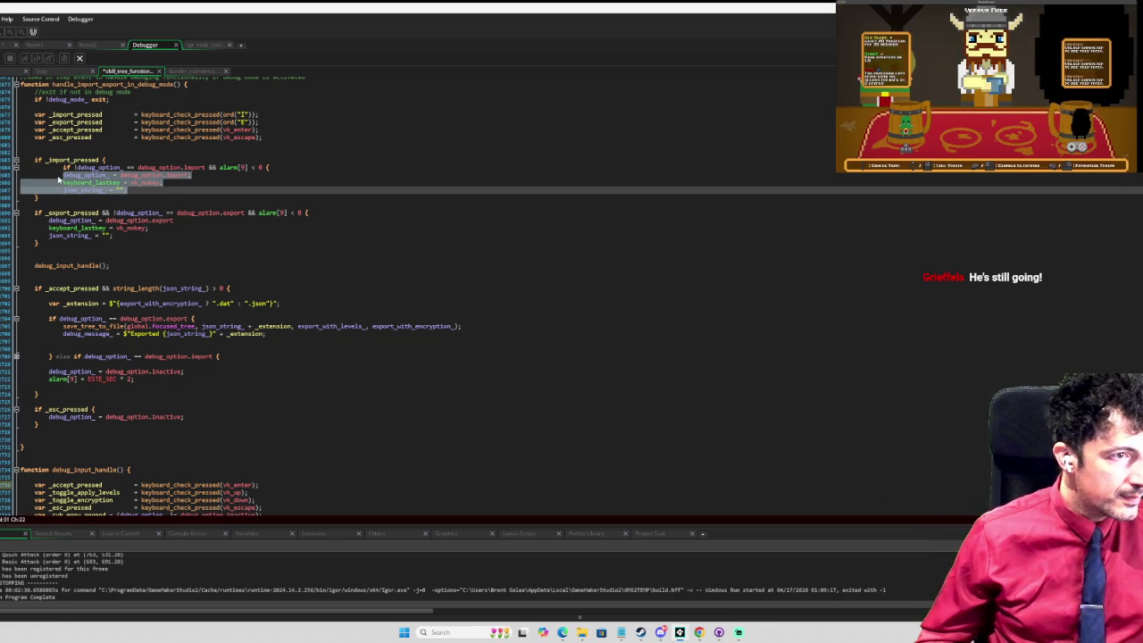
click(62, 167)
key(shift+Tab)
key(Down)
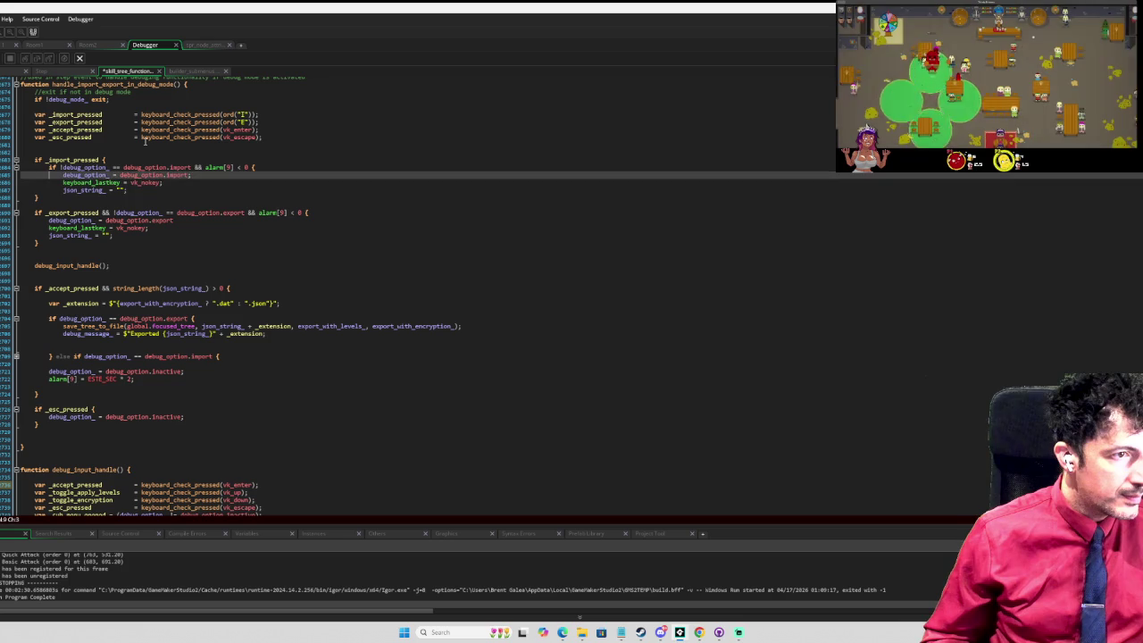
key(Down)
key(Down)
key(End)
key(Return)
text(})
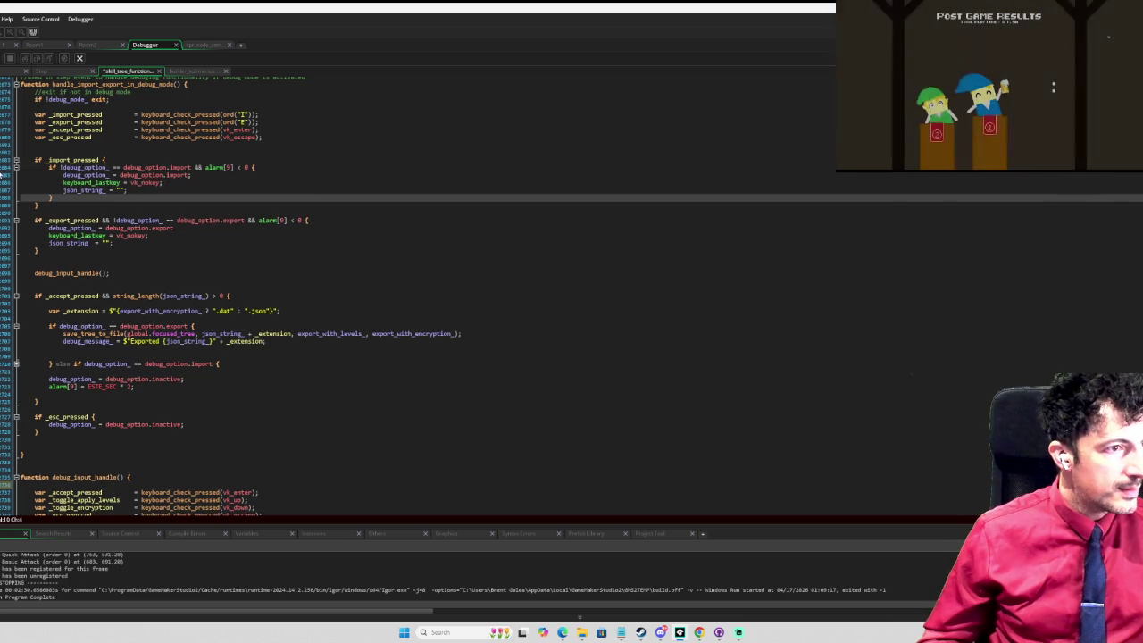
click(2, 170)
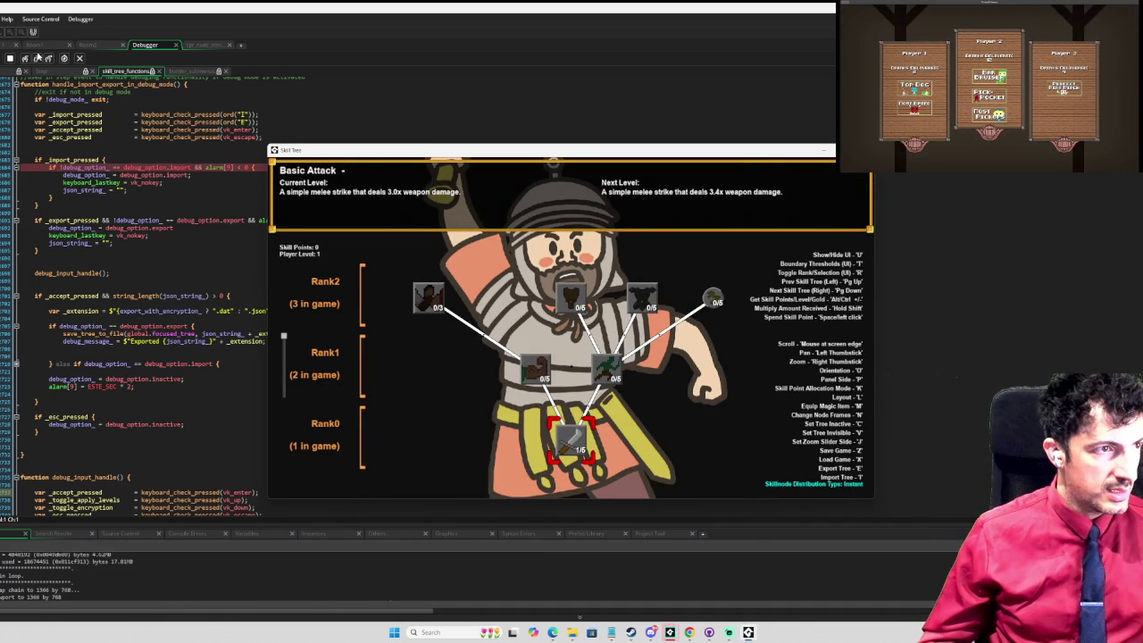
click(37, 58)
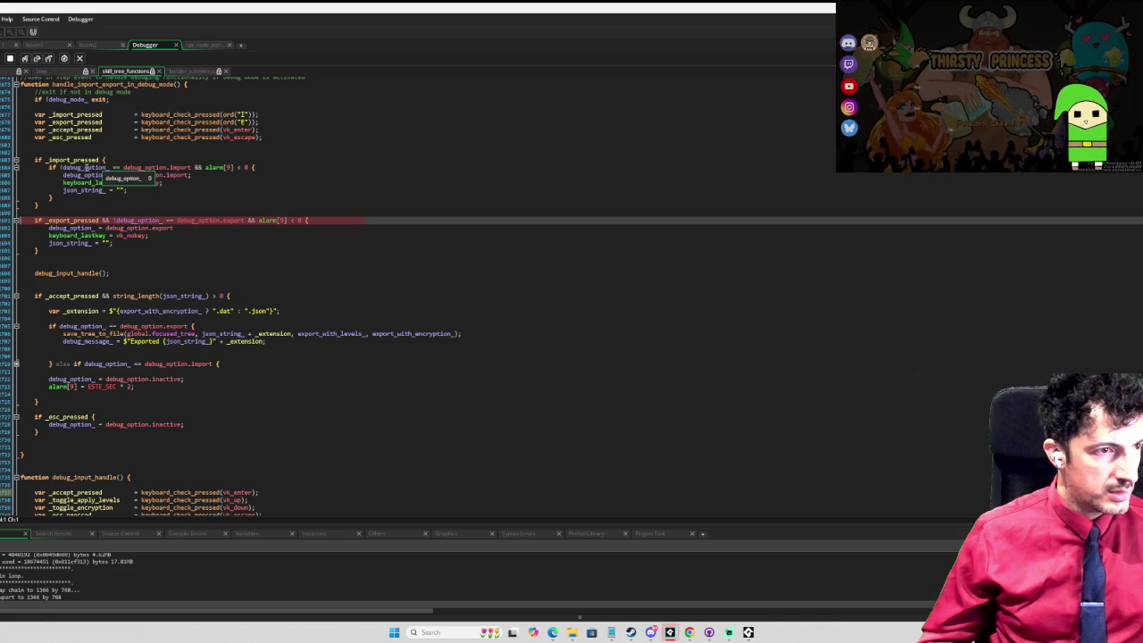
Step: Stop the game and adjust the ! before debug_option_ in the import and export checks
mouse_move(146, 169)
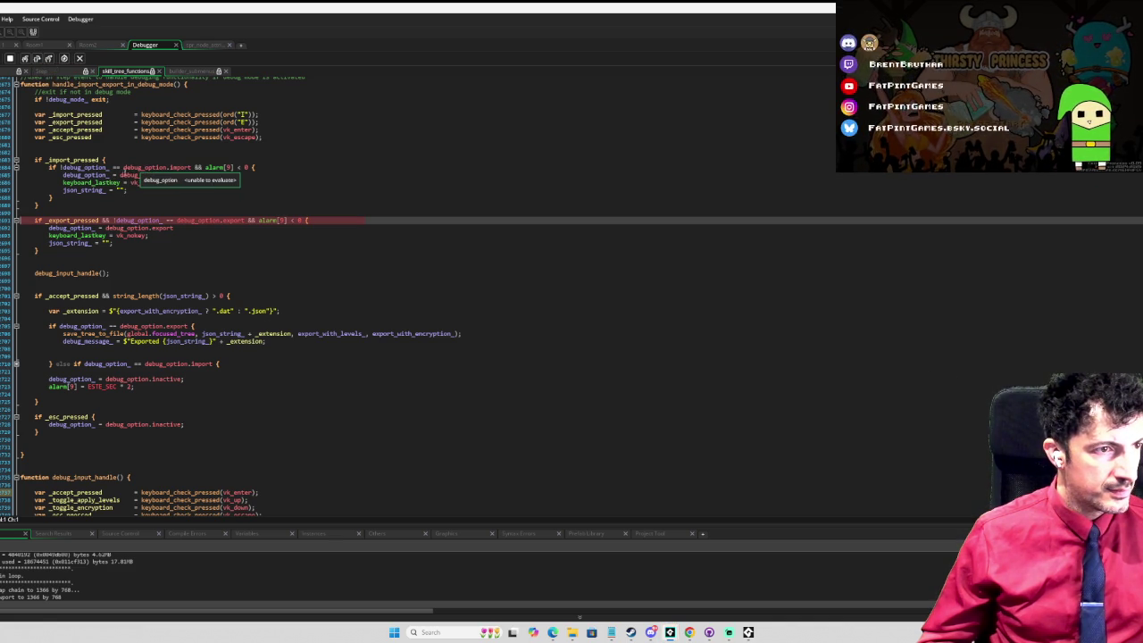
mouse_move(83, 176)
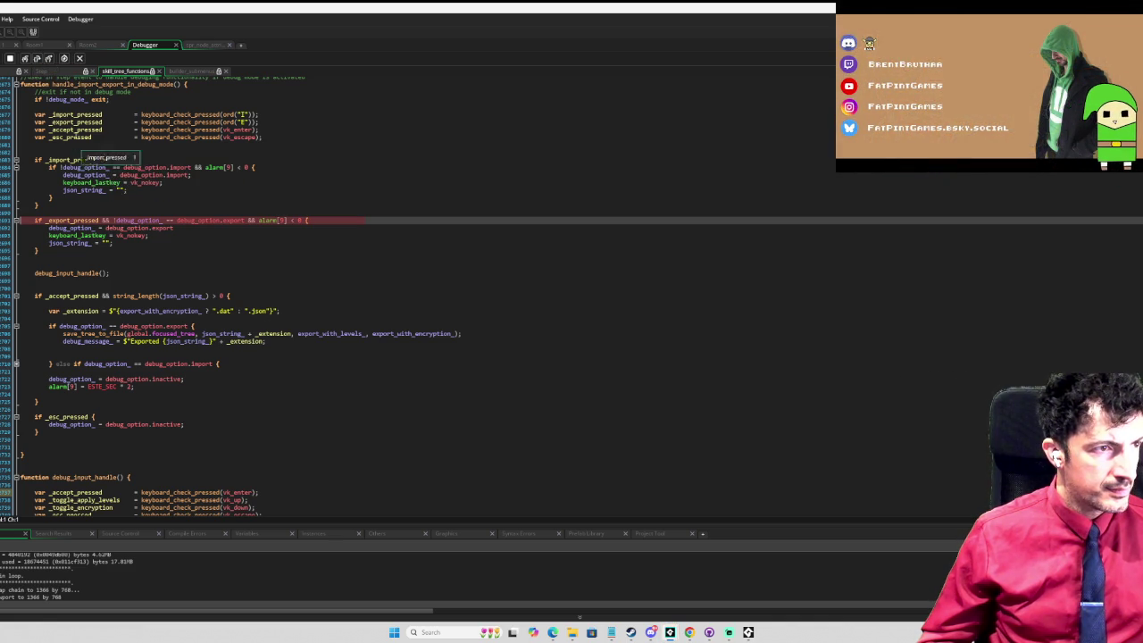
click(10, 58)
click(61, 167)
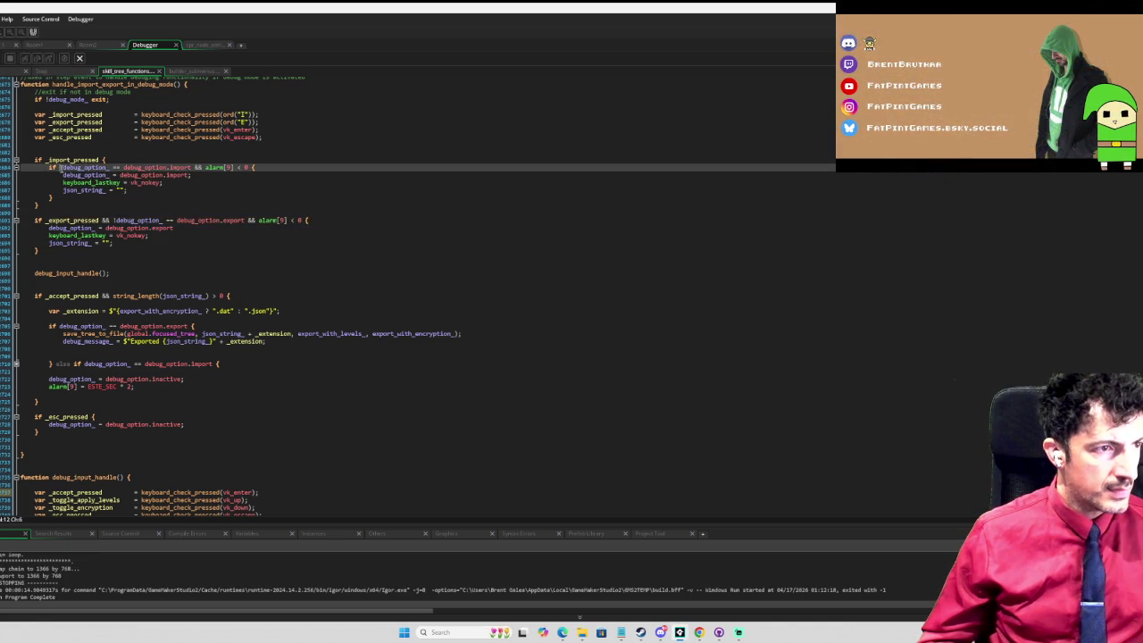
key(BackSpace)
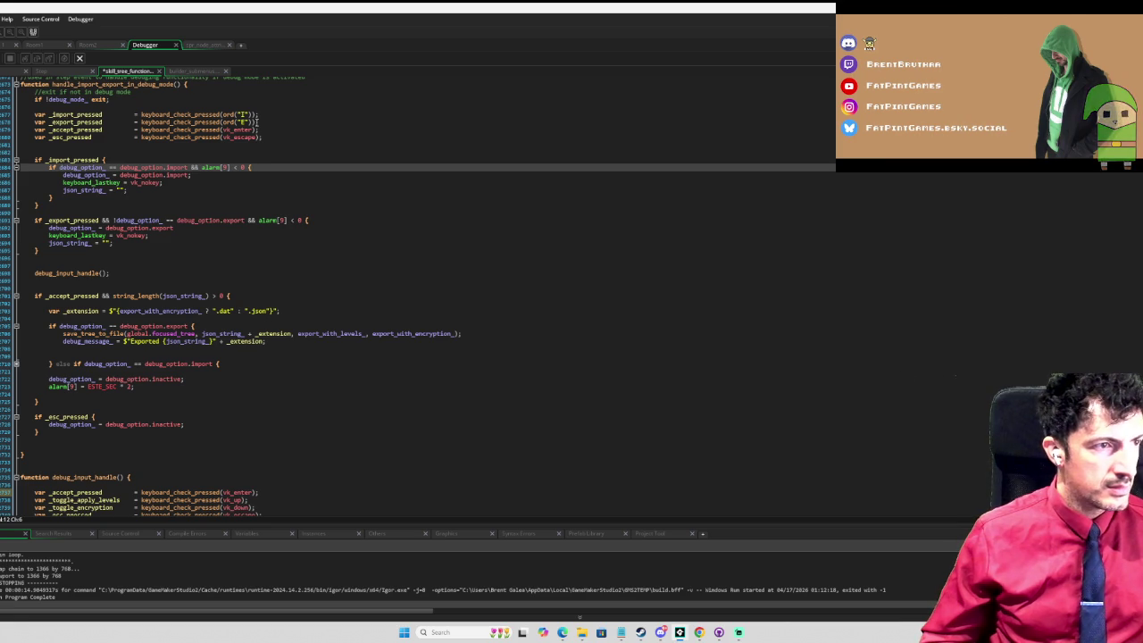
text(!)
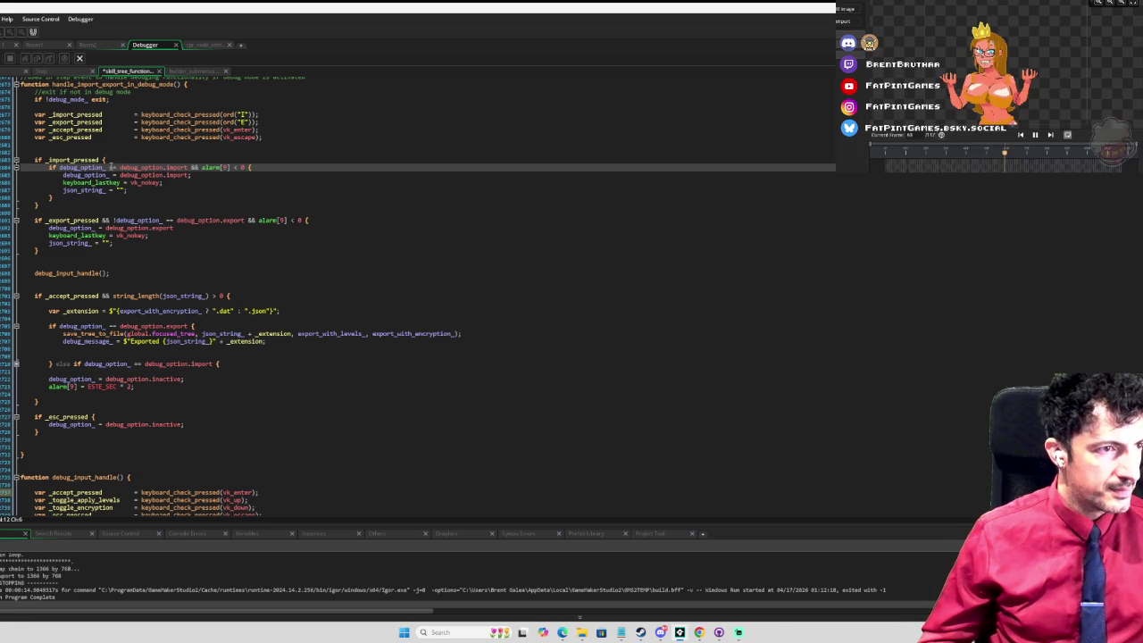
key(Down)
key(Down)
key(Down)
key(Down)
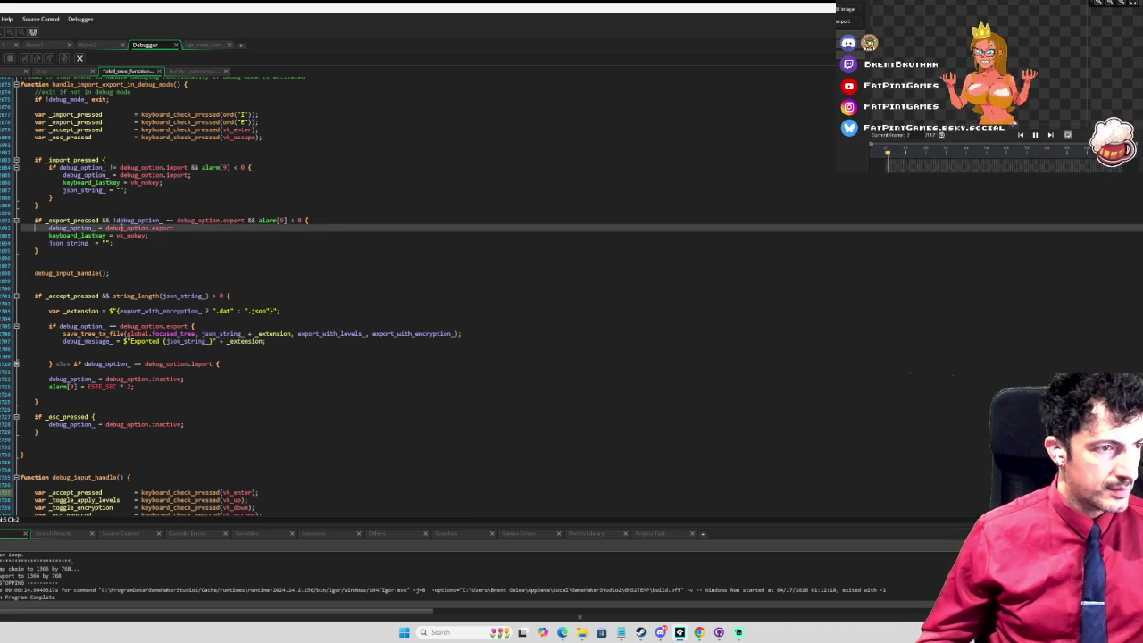
key(Up)
key(BackSpace)
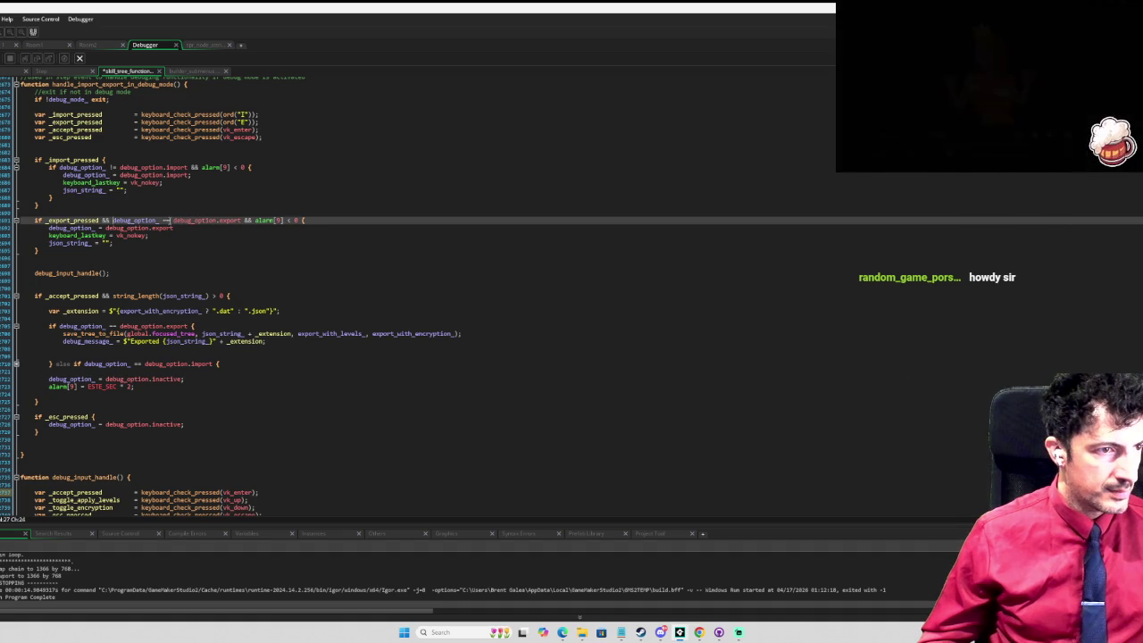
Step: Replace the nested if with && on one line, remove the extra brace indentation, and rerun
mouse_move(72, 168)
drag(106, 167, 105, 160)
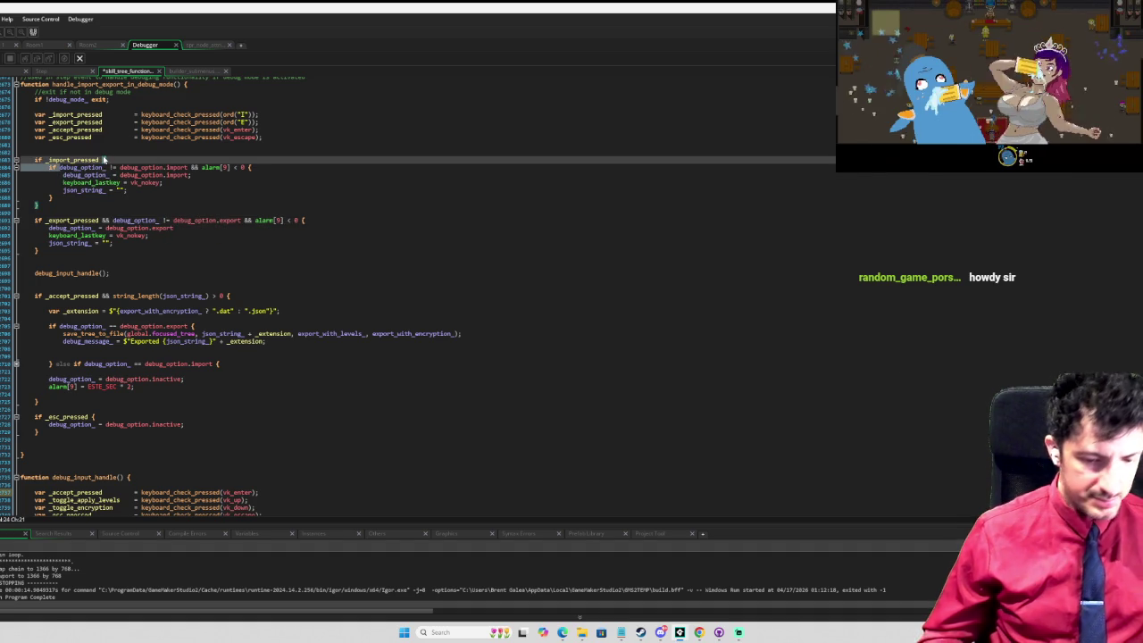
text(&&)
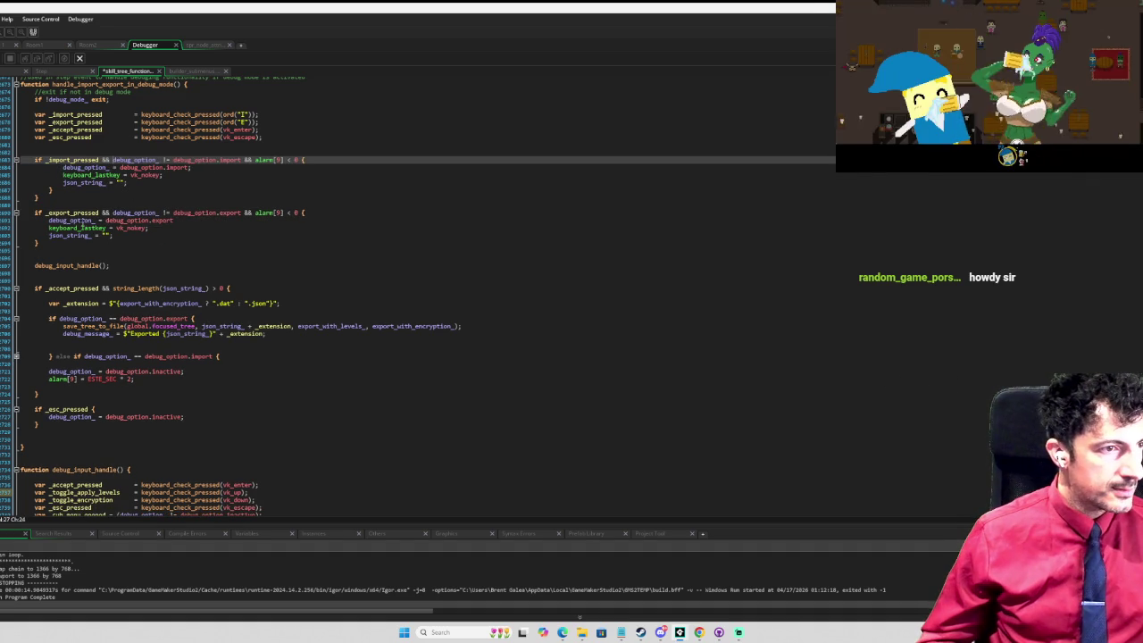
key(Down)
key(Down)
key(Down)
key(BackSpace)
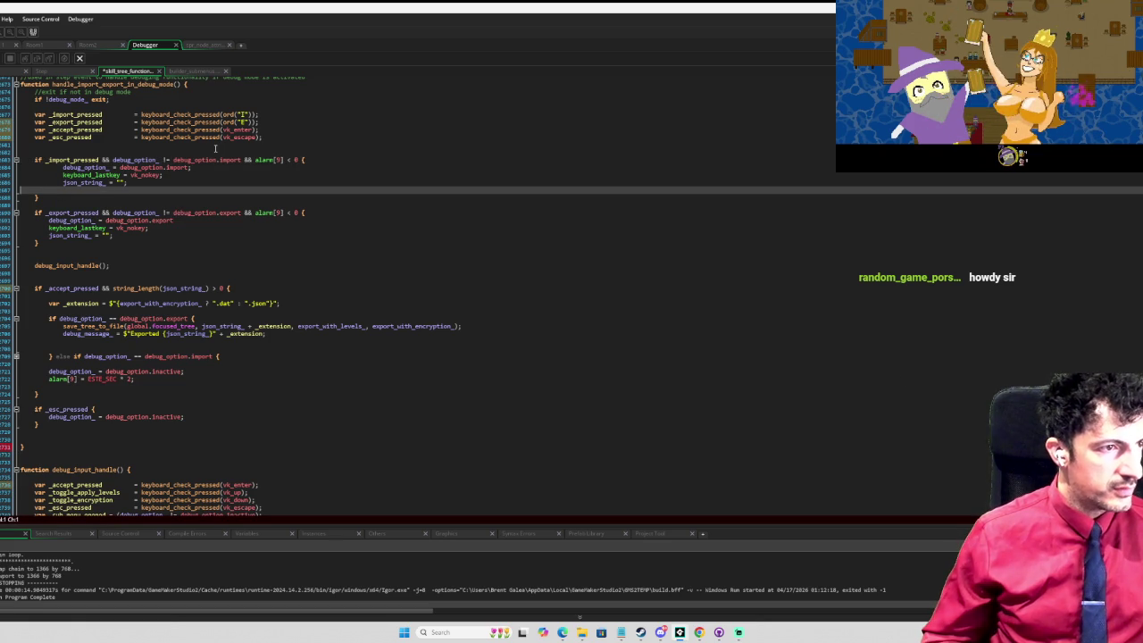
key(shift+Up)
key(shift+Up)
key(shift+Up)
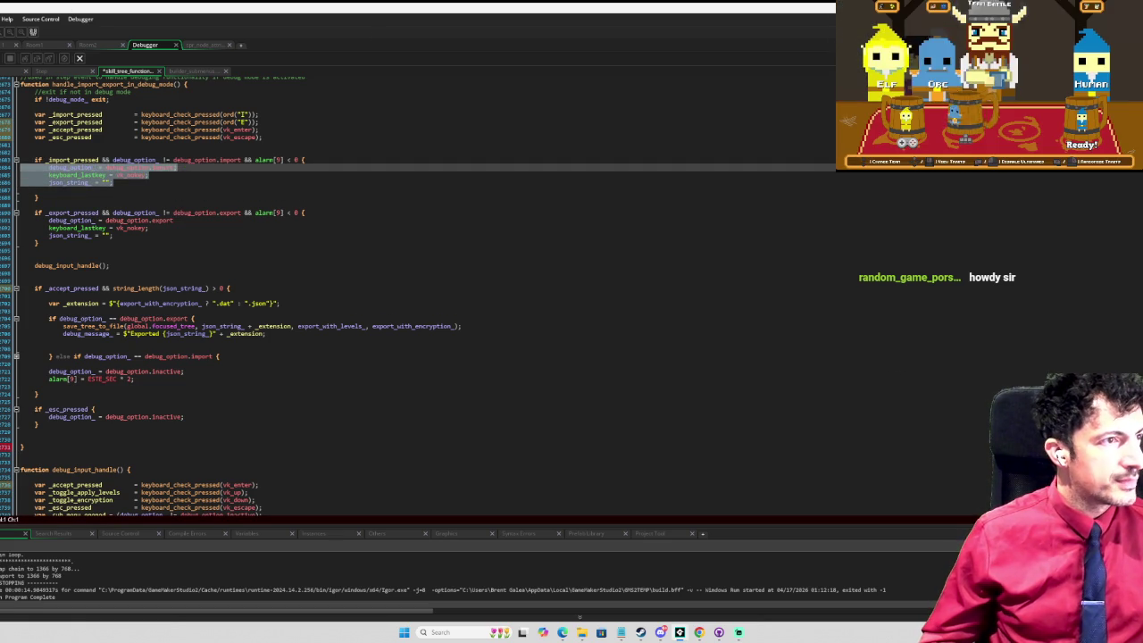
key(F5)
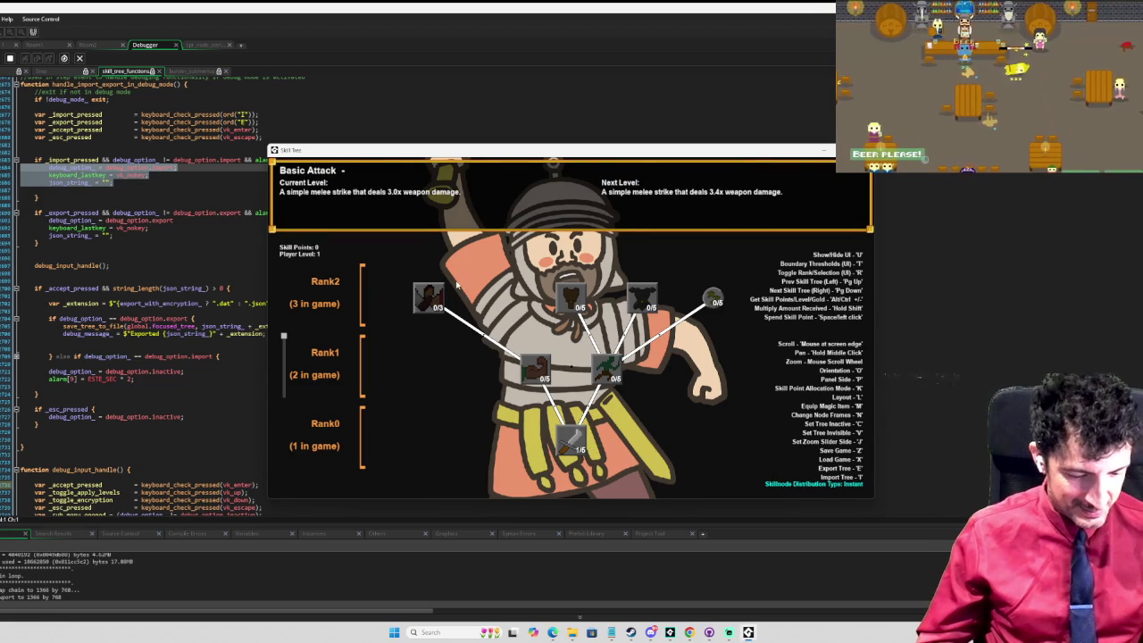
Step: Test the export prompt, then enter 'itest' in the import prompt to import the tree
key(e)
key(Escape)
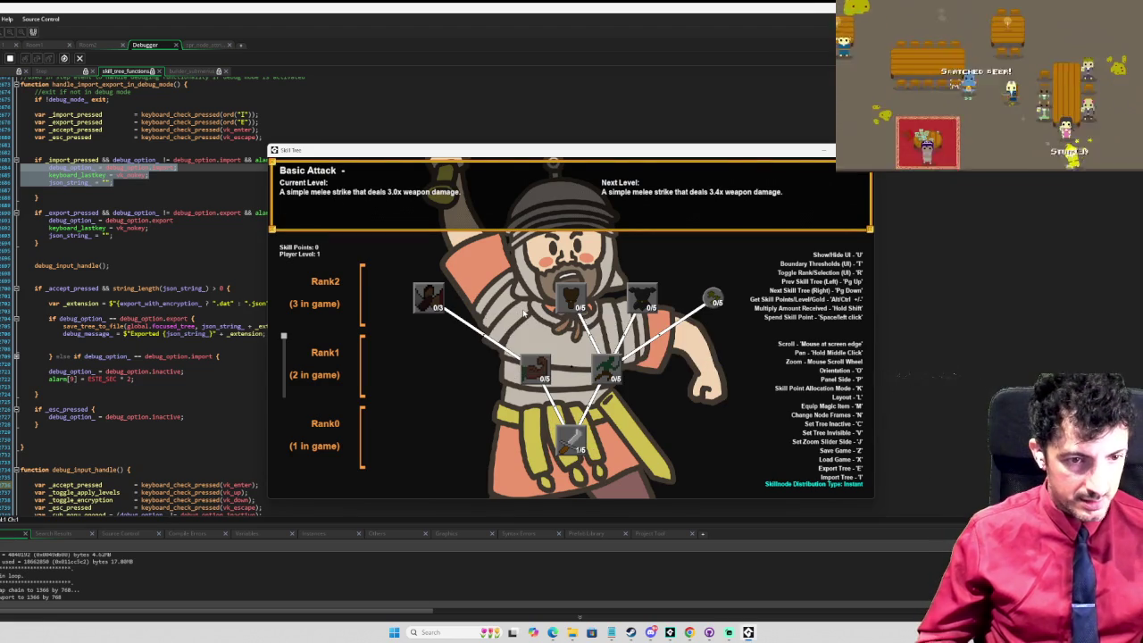
text(itest)
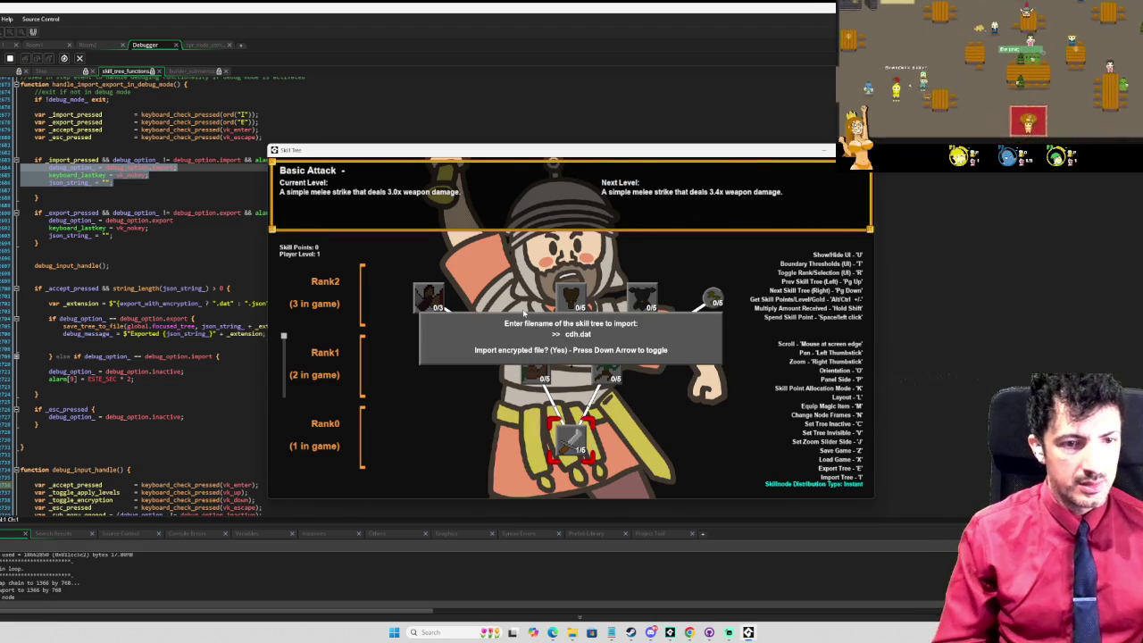
key(Return)
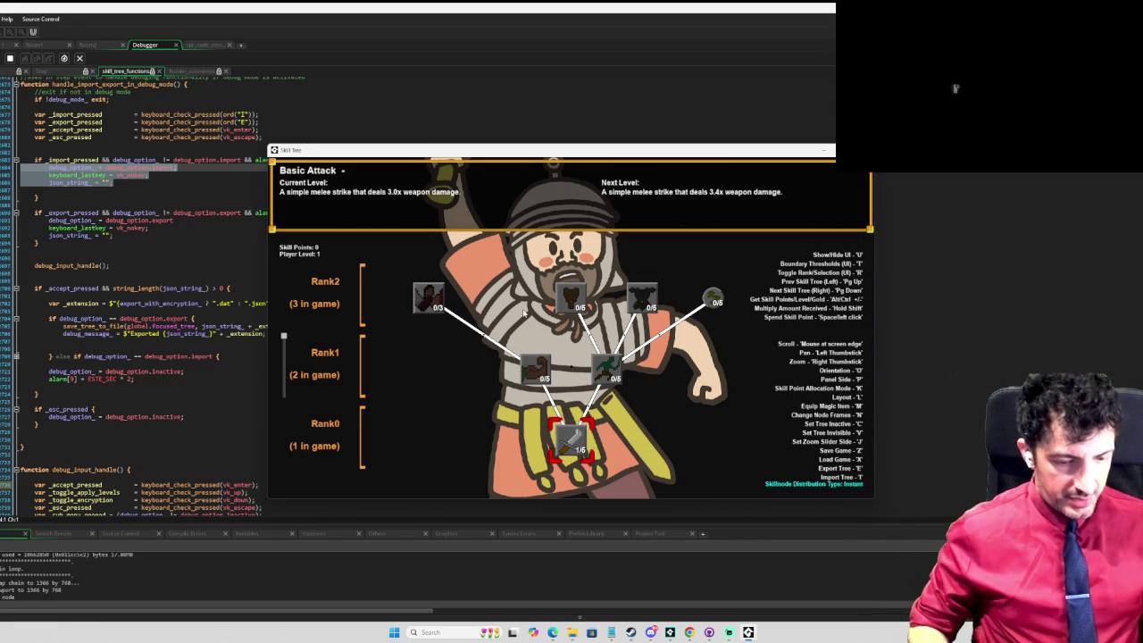
Step: Switch to the template skill tree, toggle the node defaults panel on and off, then stop
key(Page_Down)
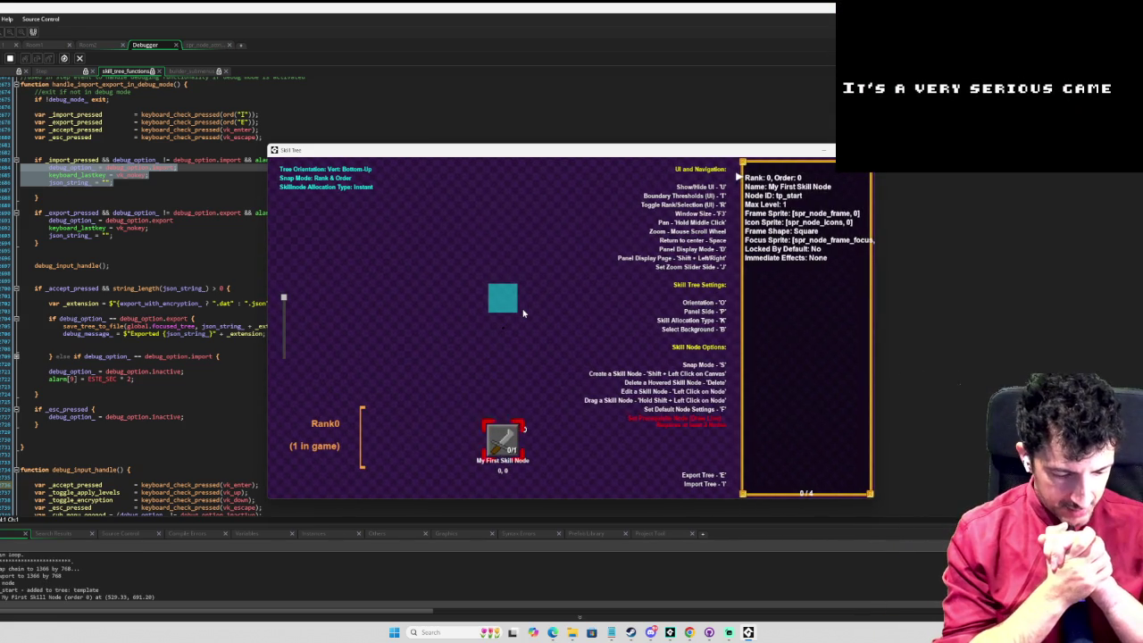
key(f)
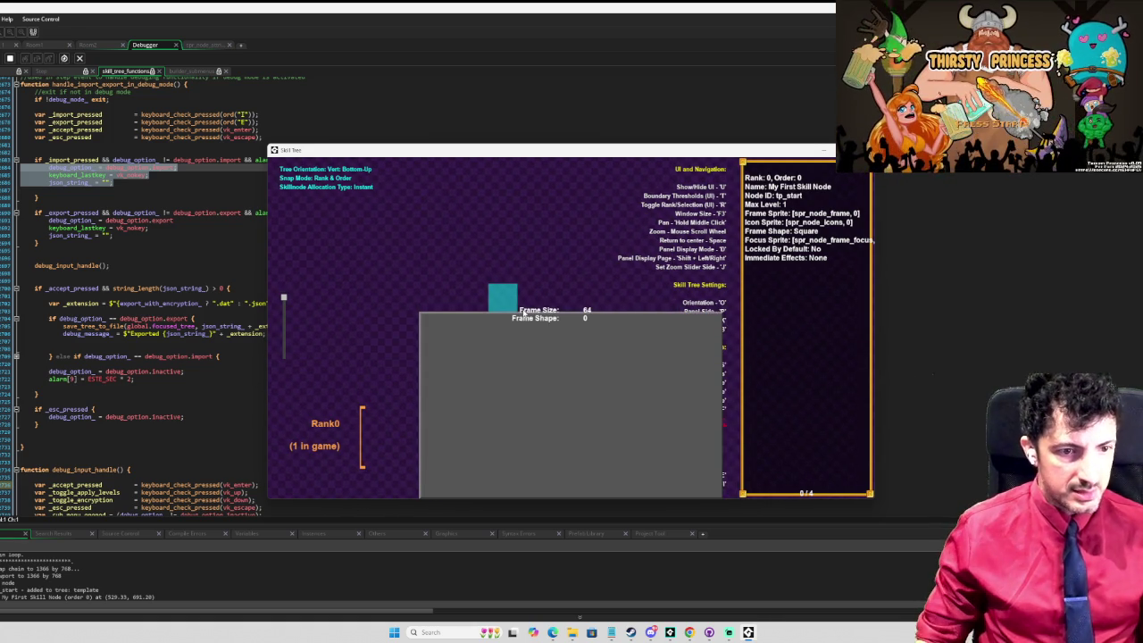
key(f)
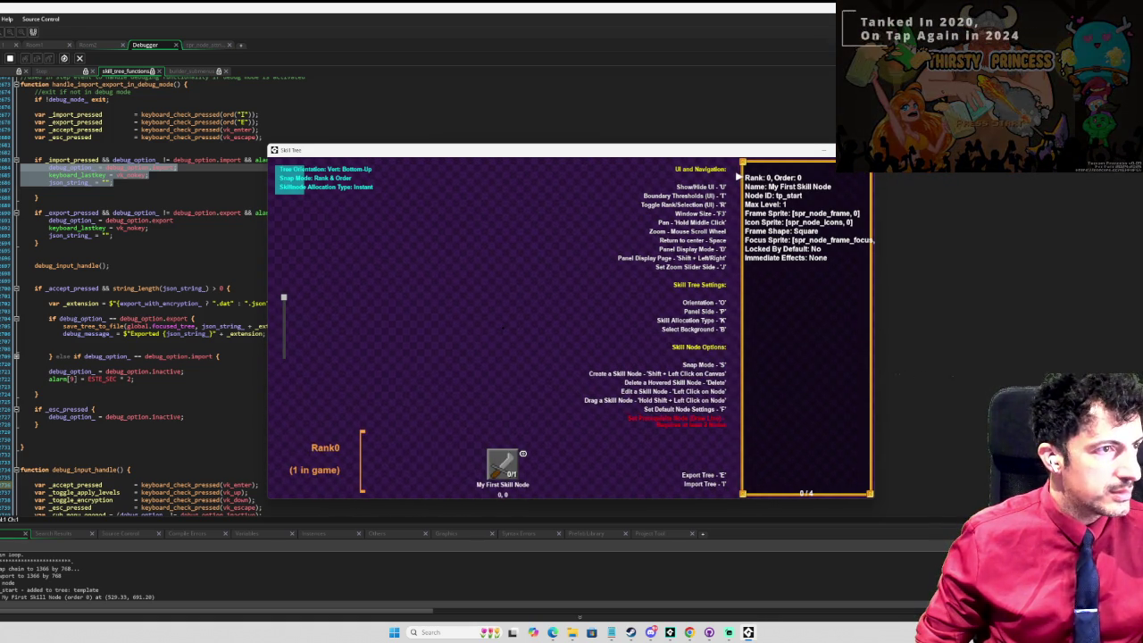
click(9, 58)
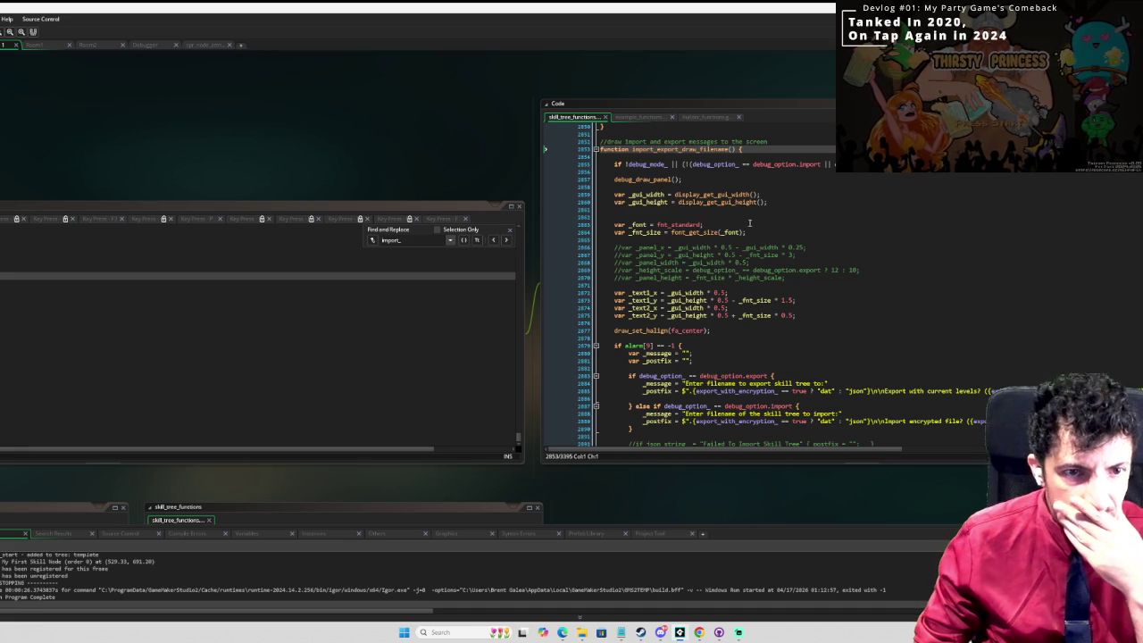
Step: Scroll through the draw functions and jump to the debug_draw_panel definition
scroll(685, 239, down, 5)
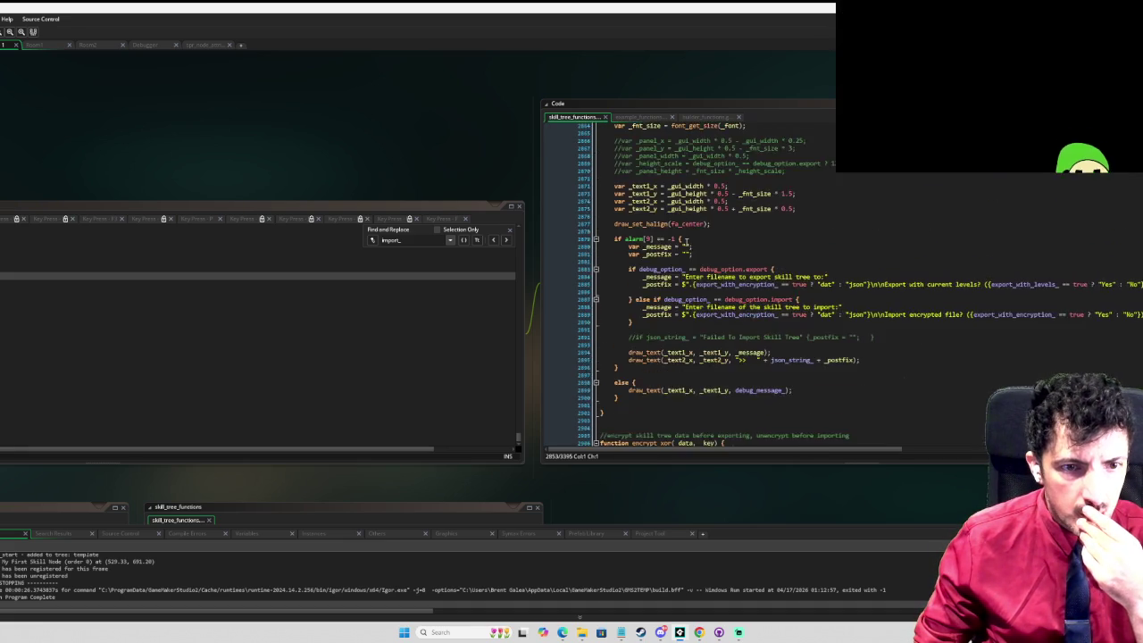
scroll(686, 239, up, 7)
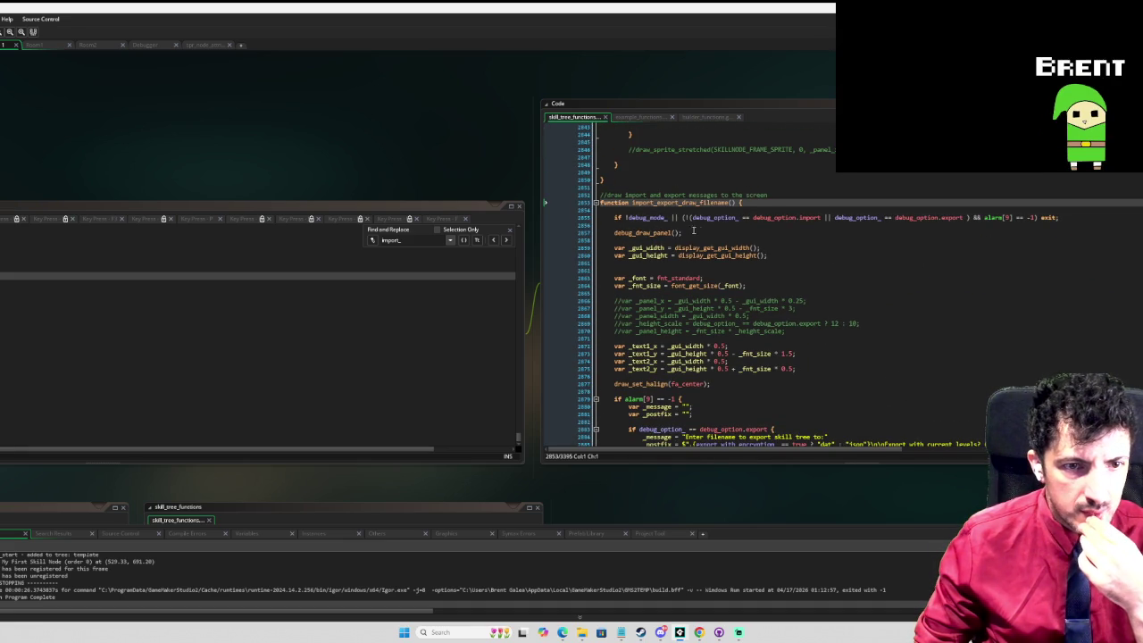
scroll(654, 232, down, 15)
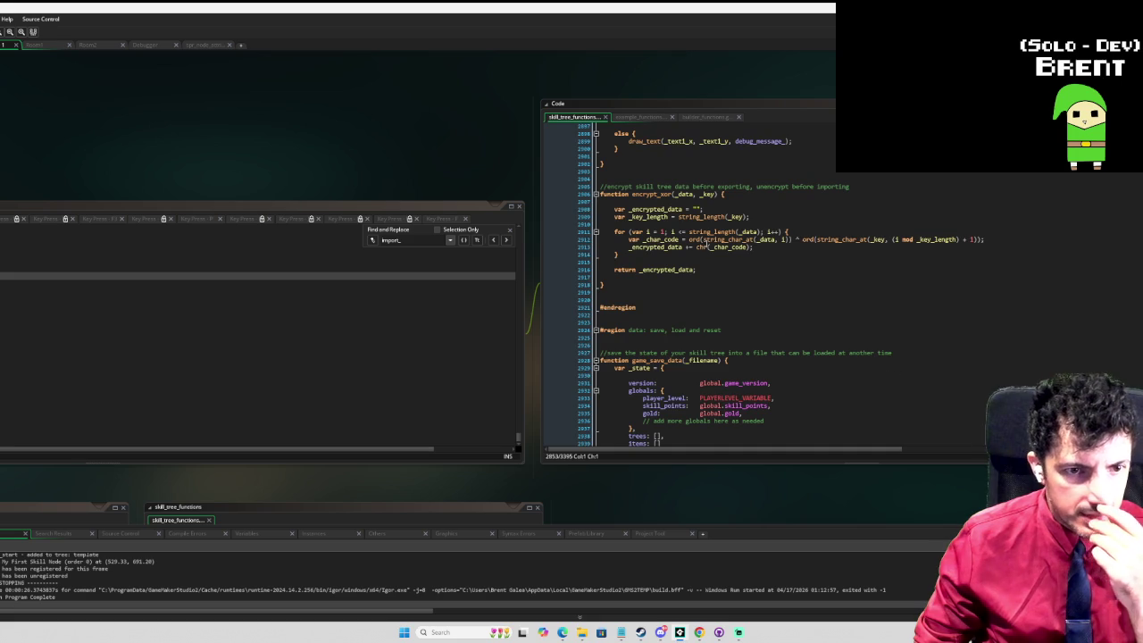
scroll(707, 243, up, 5)
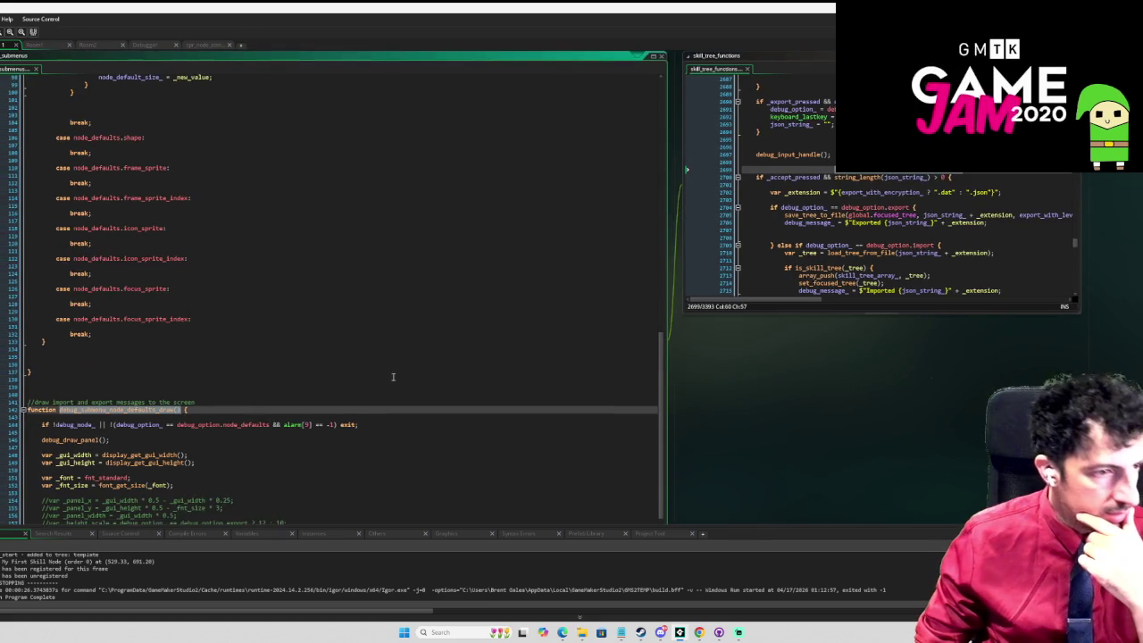
scroll(573, 321, down, 4)
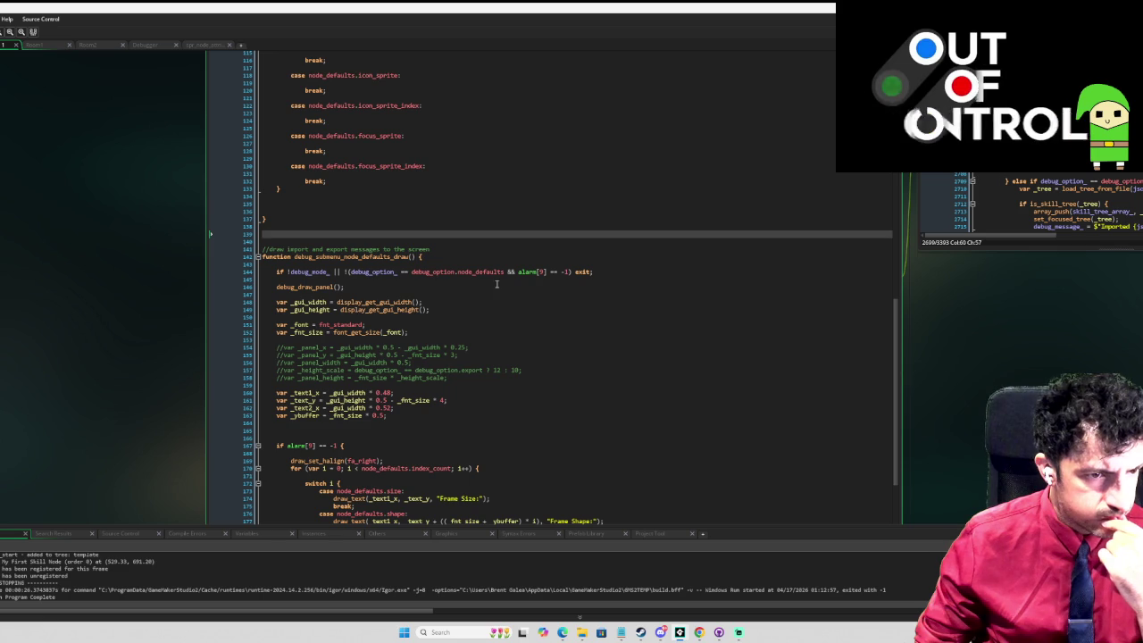
scroll(536, 269, down, 5)
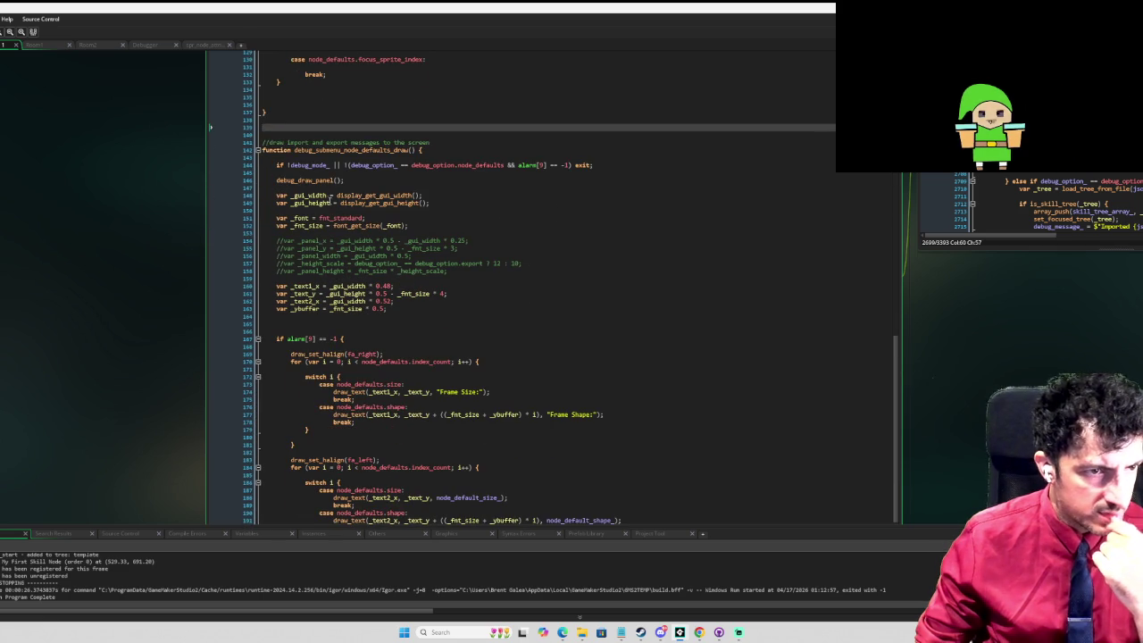
click(536, 180)
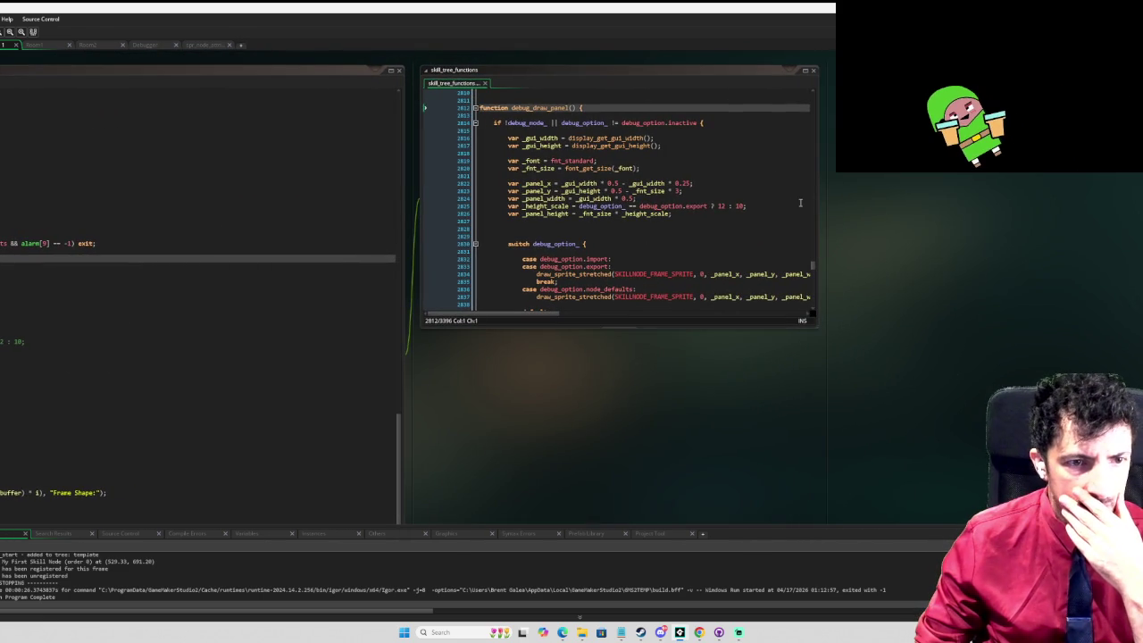
Step: Widen the code window and place the caret on the node_defaults draw call
drag(817, 200, 1121, 200)
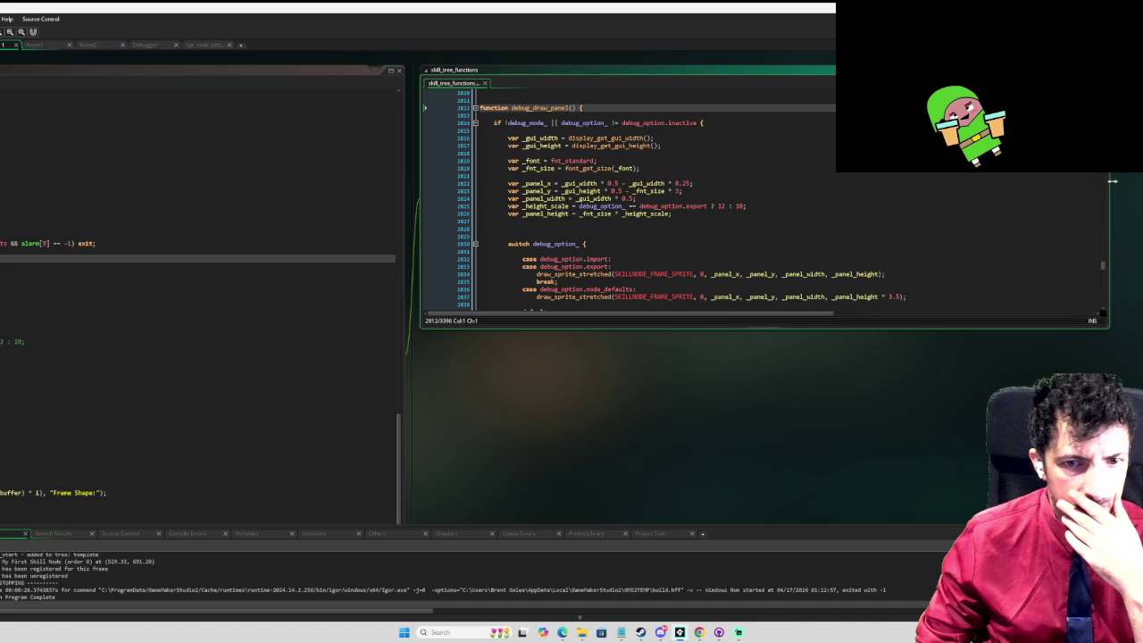
scroll(955, 237, down, 2)
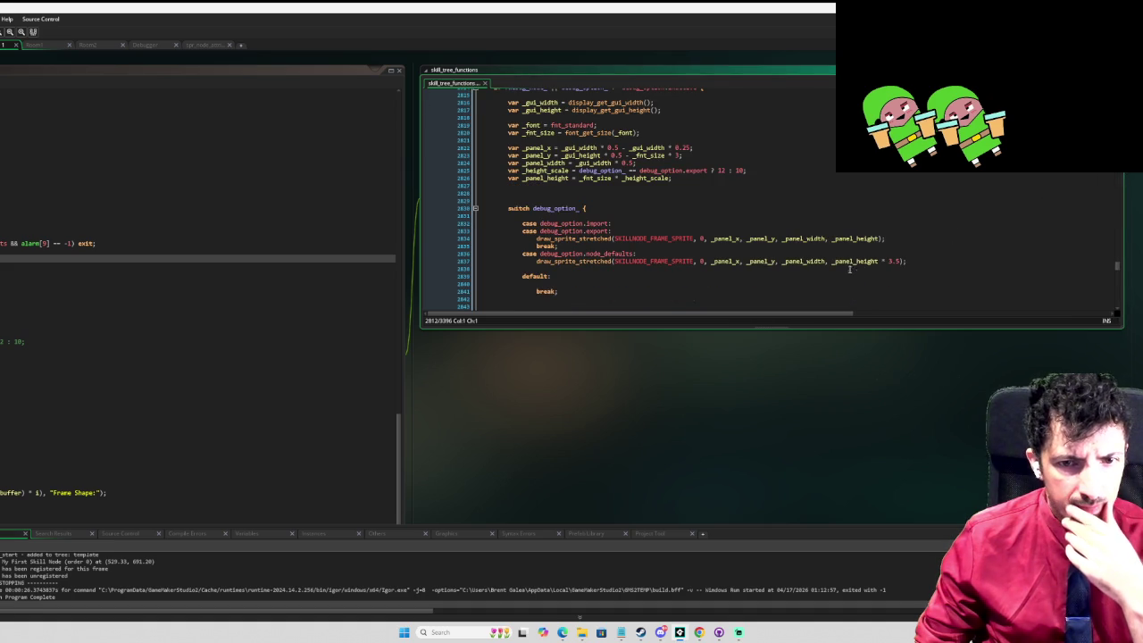
click(775, 261)
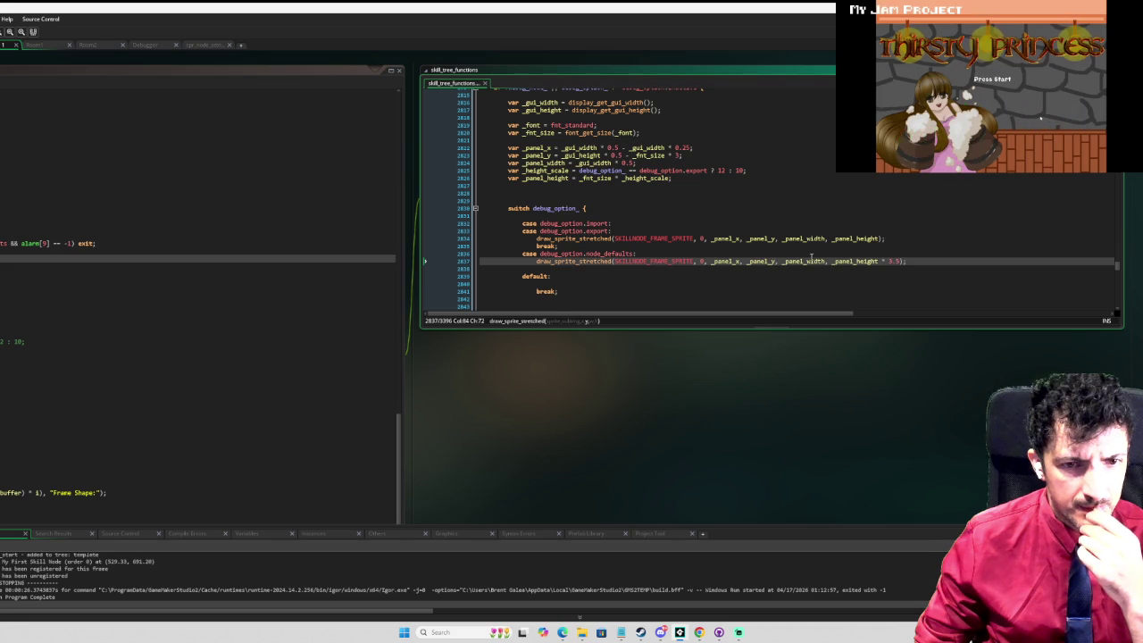
scroll(811, 257, up, 1)
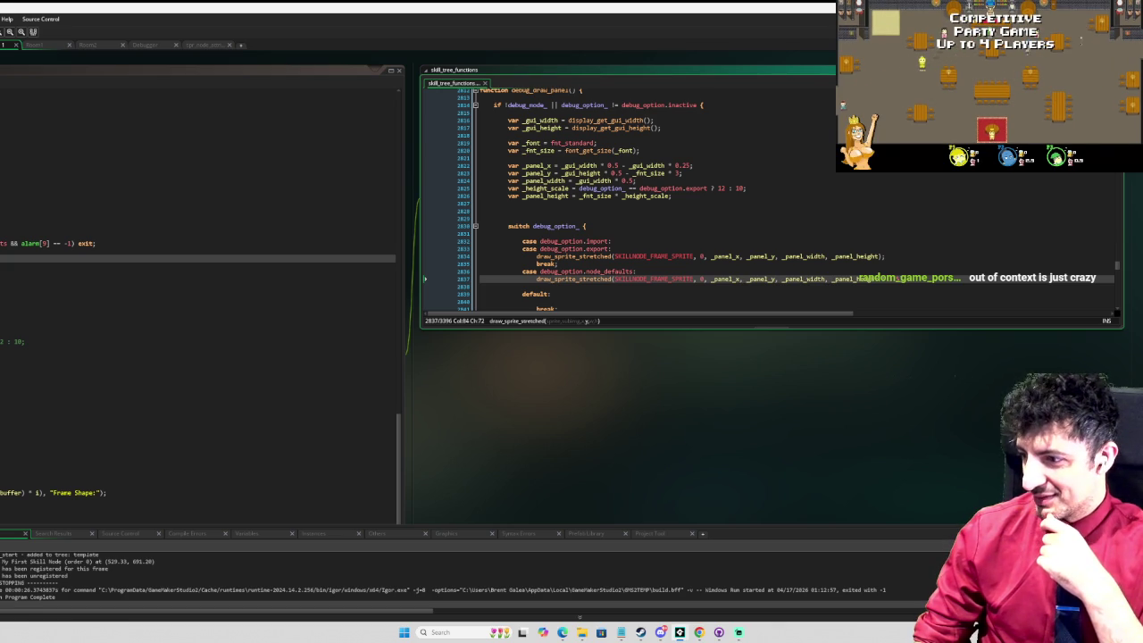
Step: View the GameMaker Manual's is_numeric page, then return to the code editor
key(F1)
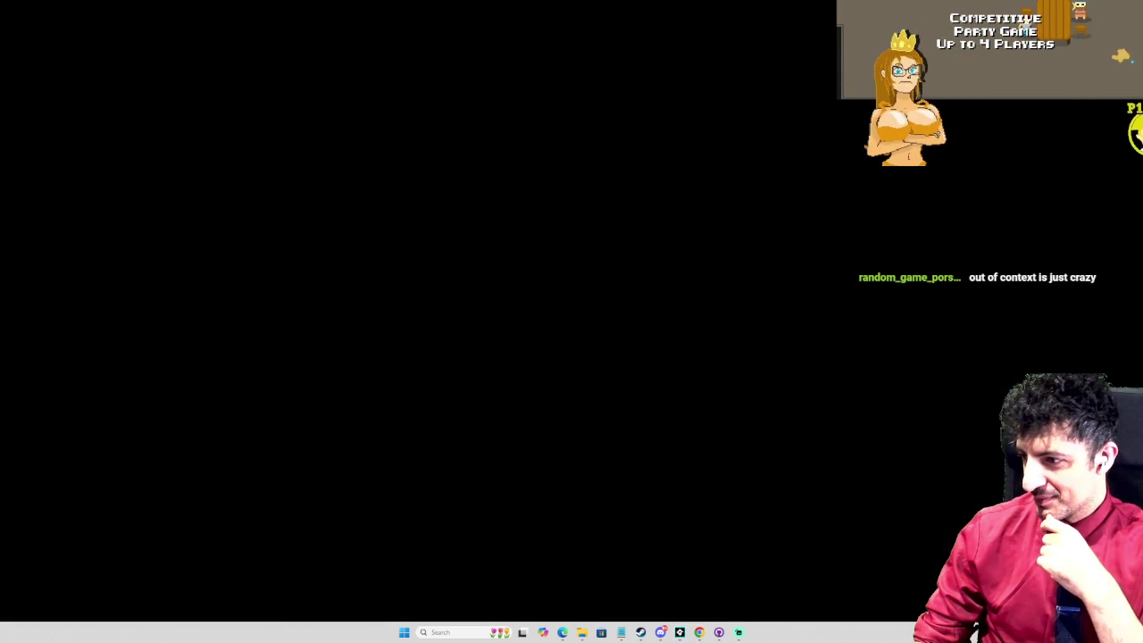
key(alt+Tab)
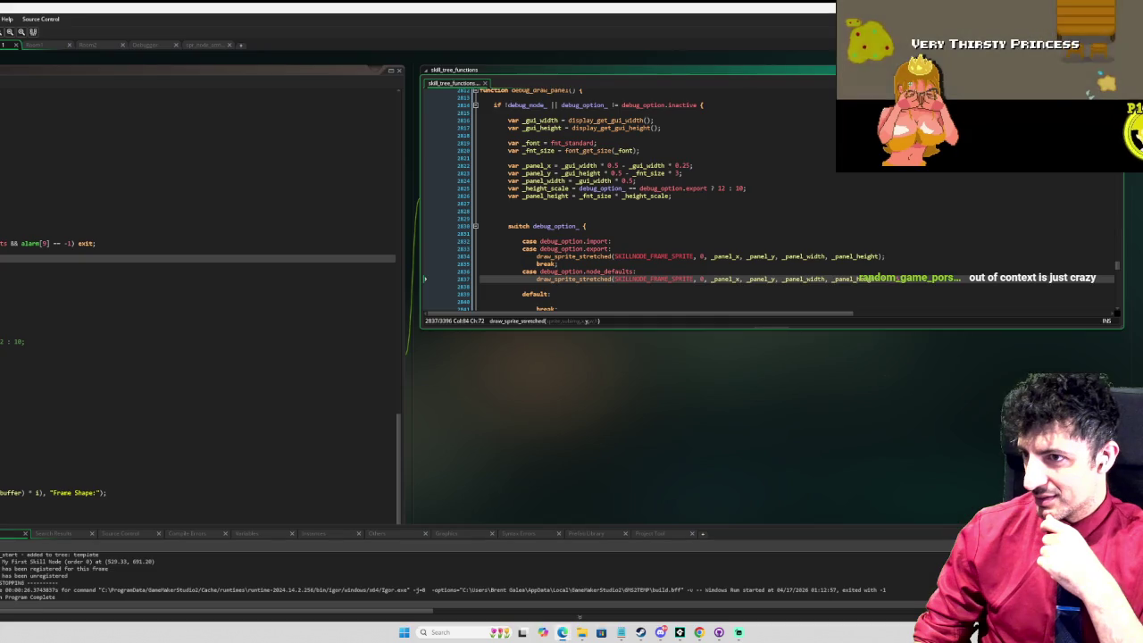
key(alt+Tab)
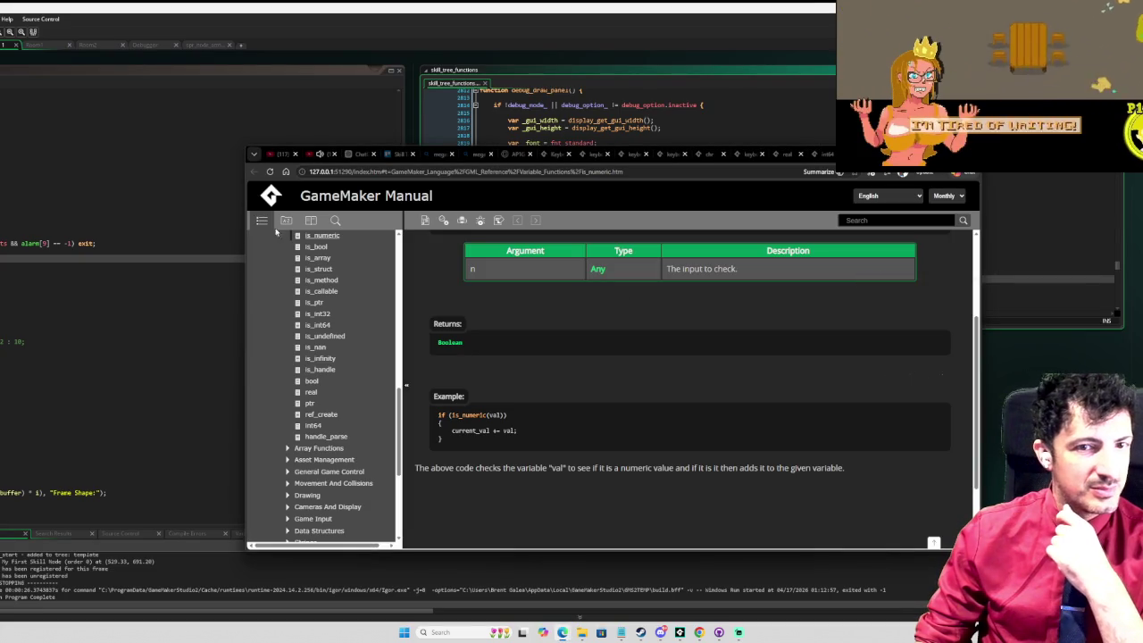
key(alt+Tab)
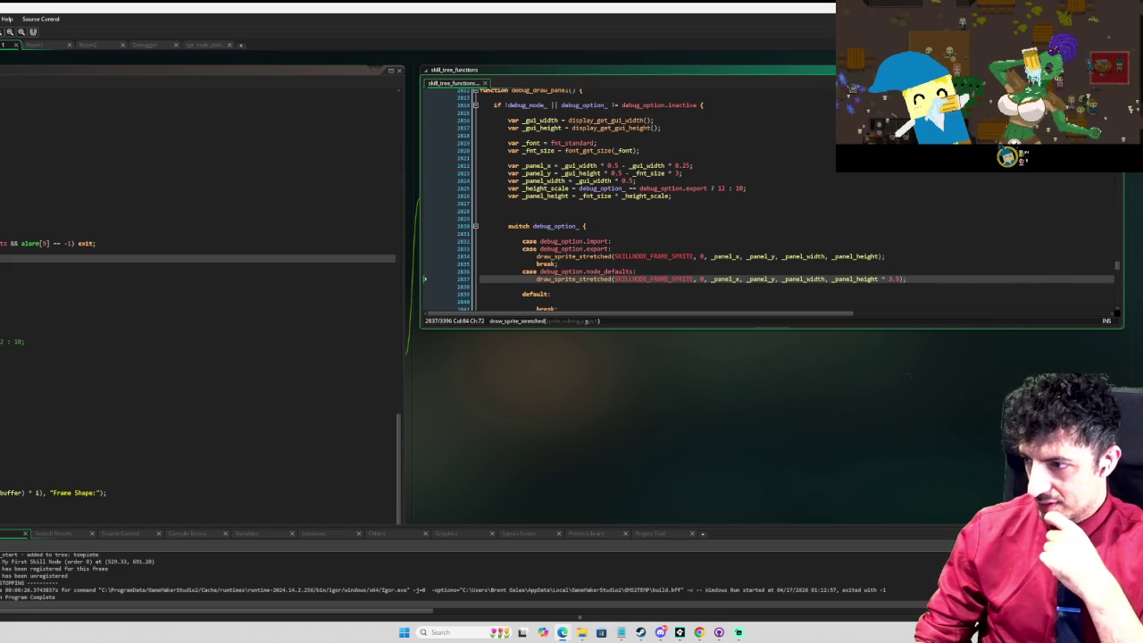
Step: Bring the Thirsty Princess Steam store page forward from the taskbar
key(alt+Tab)
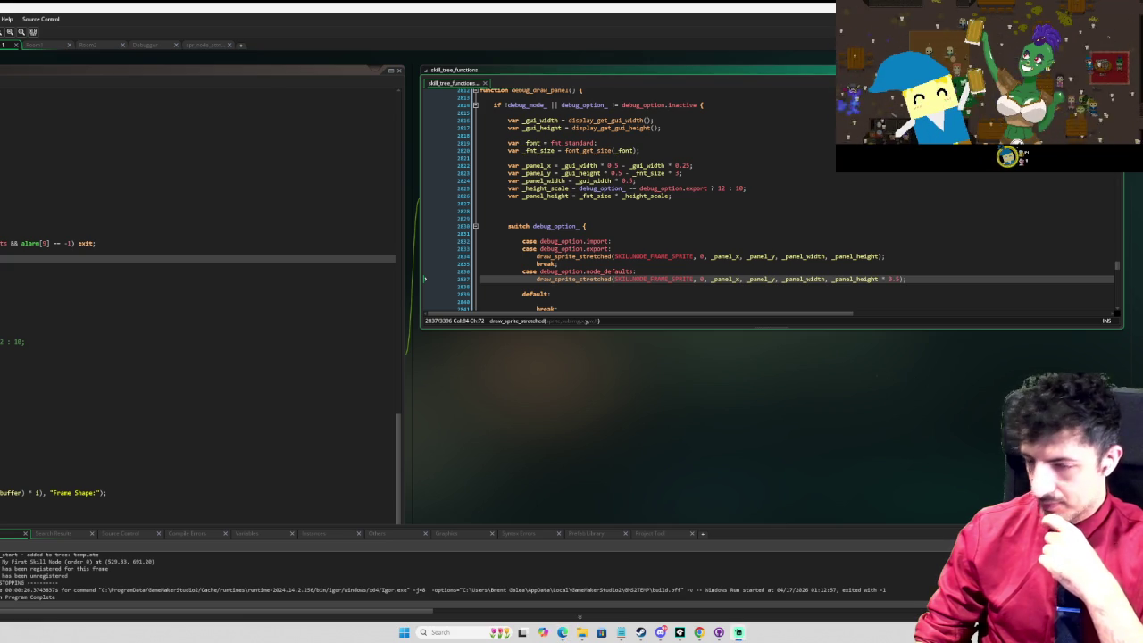
mouse_move(660, 631)
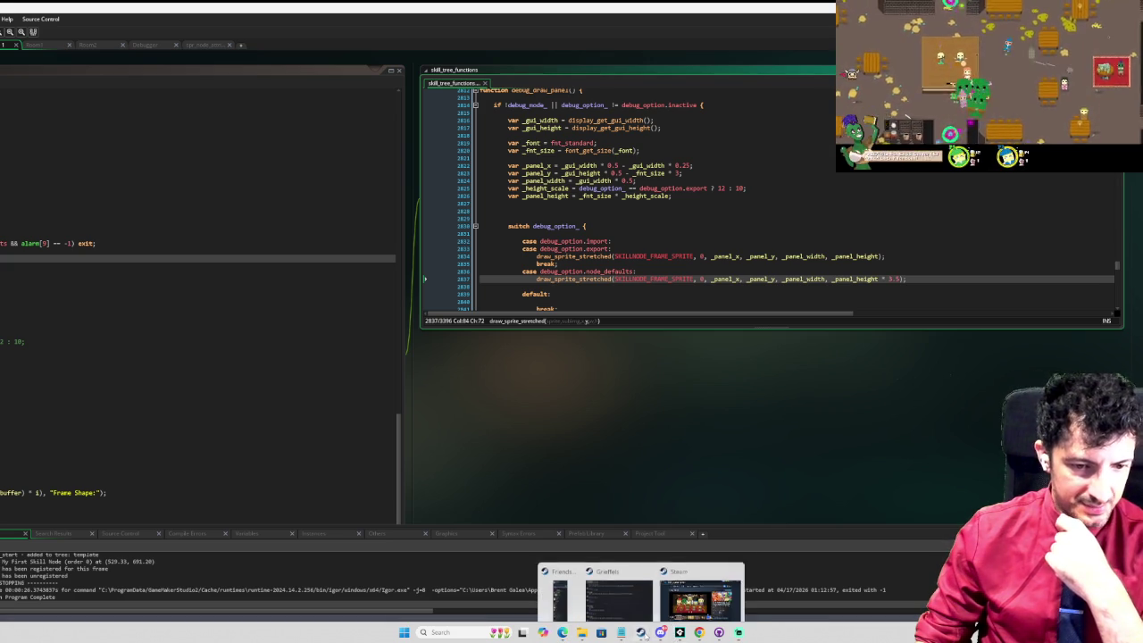
click(680, 602)
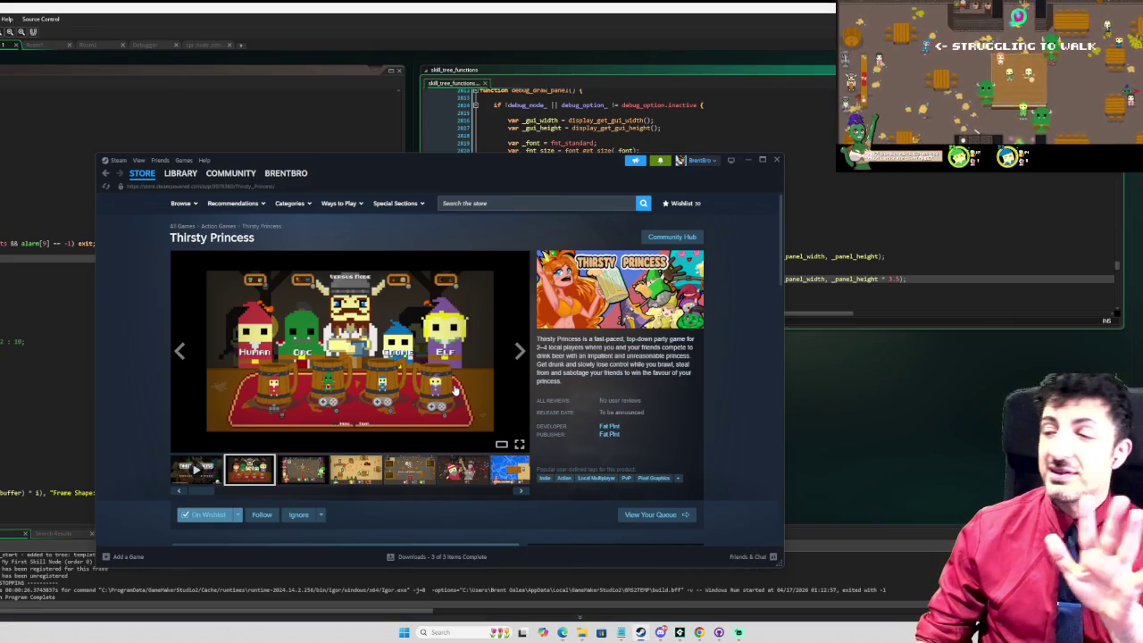